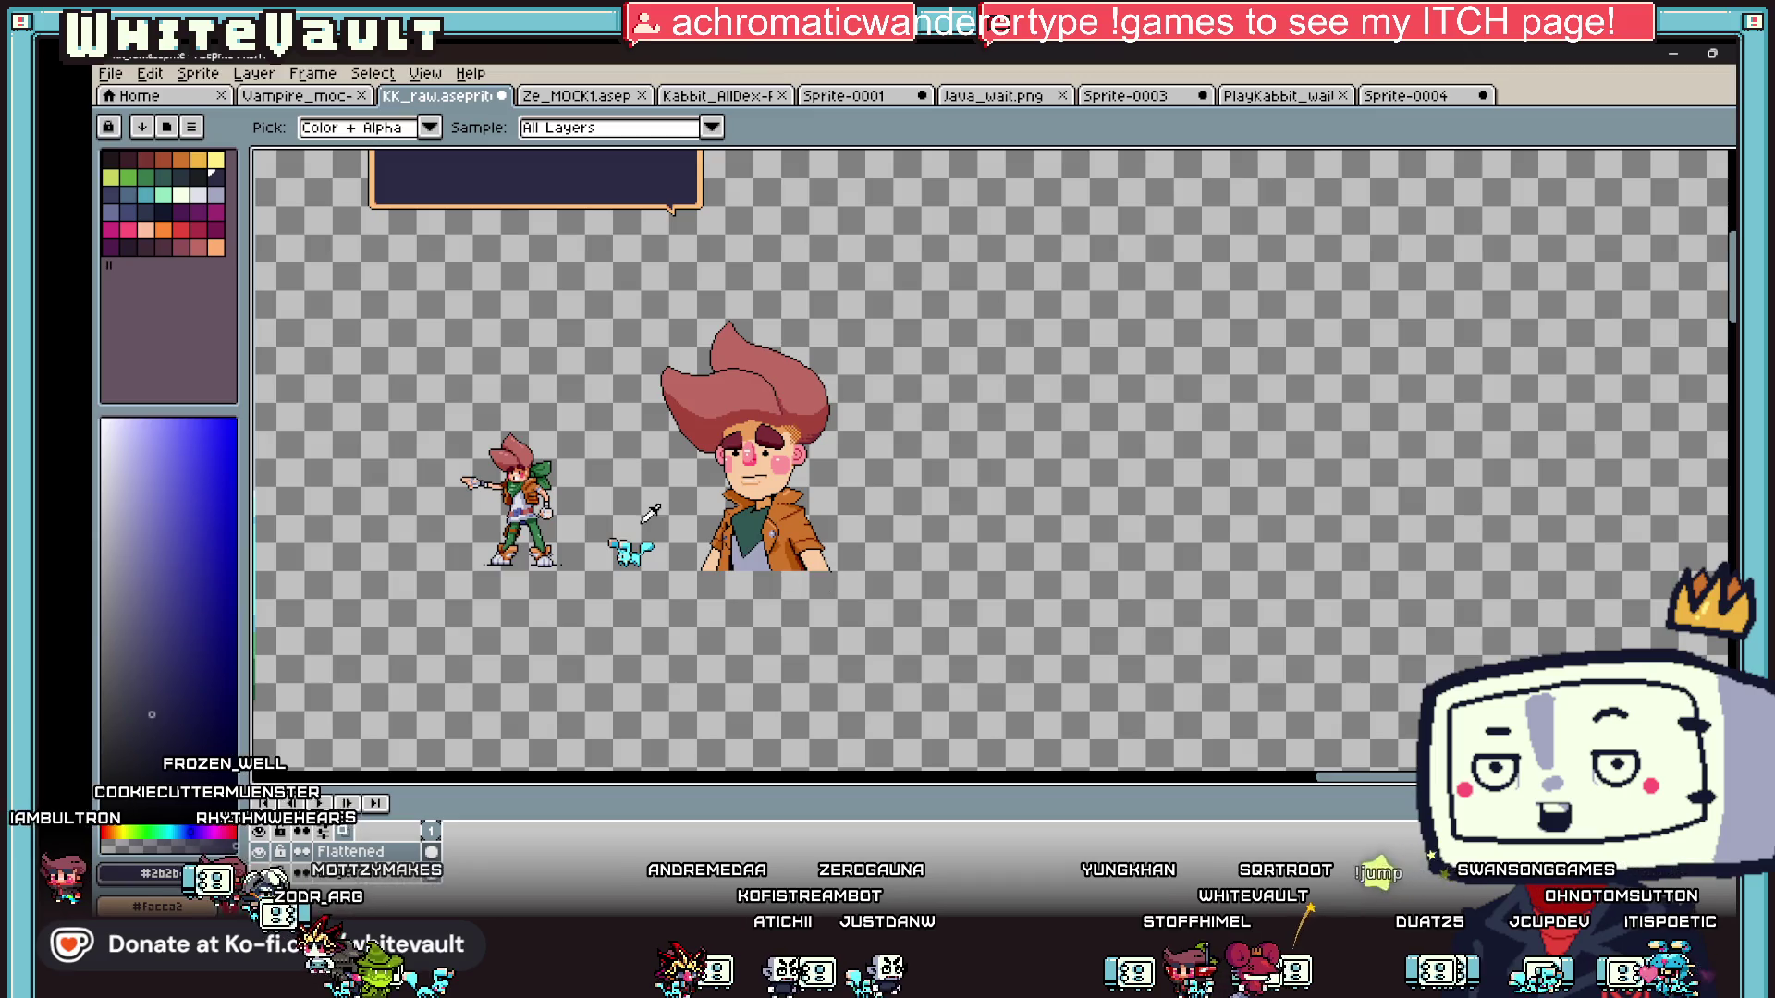
- Fill the inside of the left jacket collar with a deep reddish-brown shadow
scroll(693, 503, up, 5)
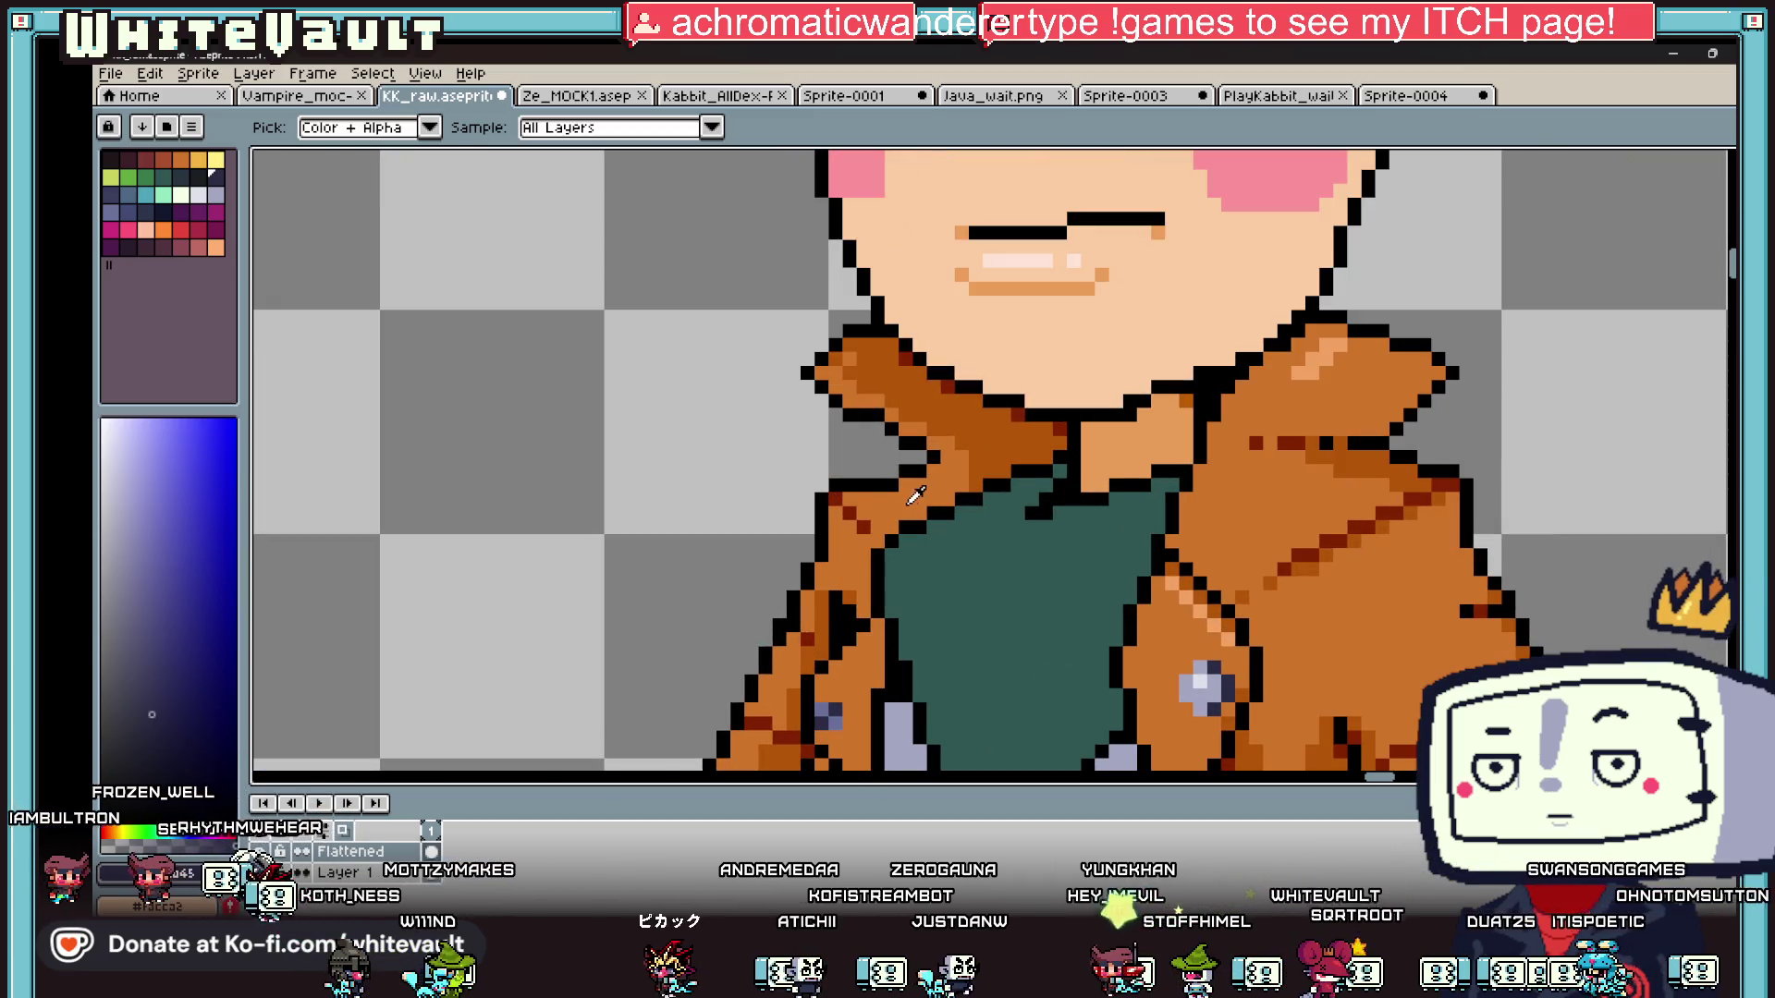
alt+click(961, 427)
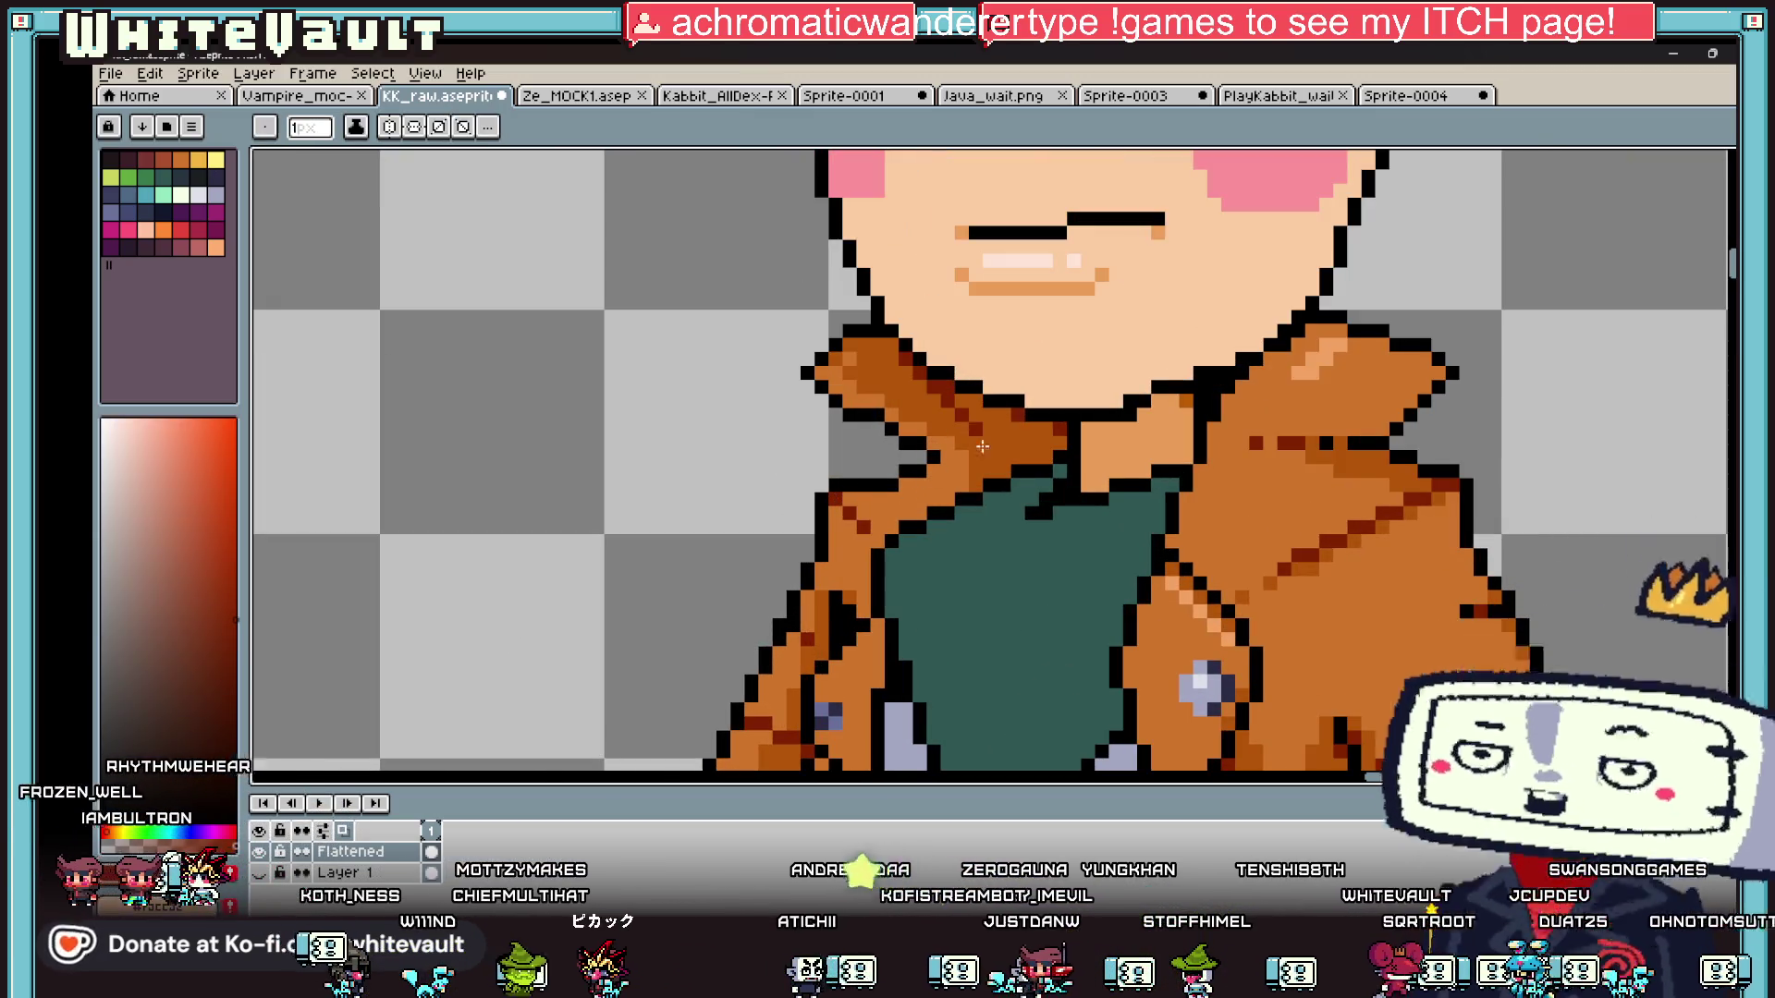
key(g)
scroll(1032, 443, down, 5)
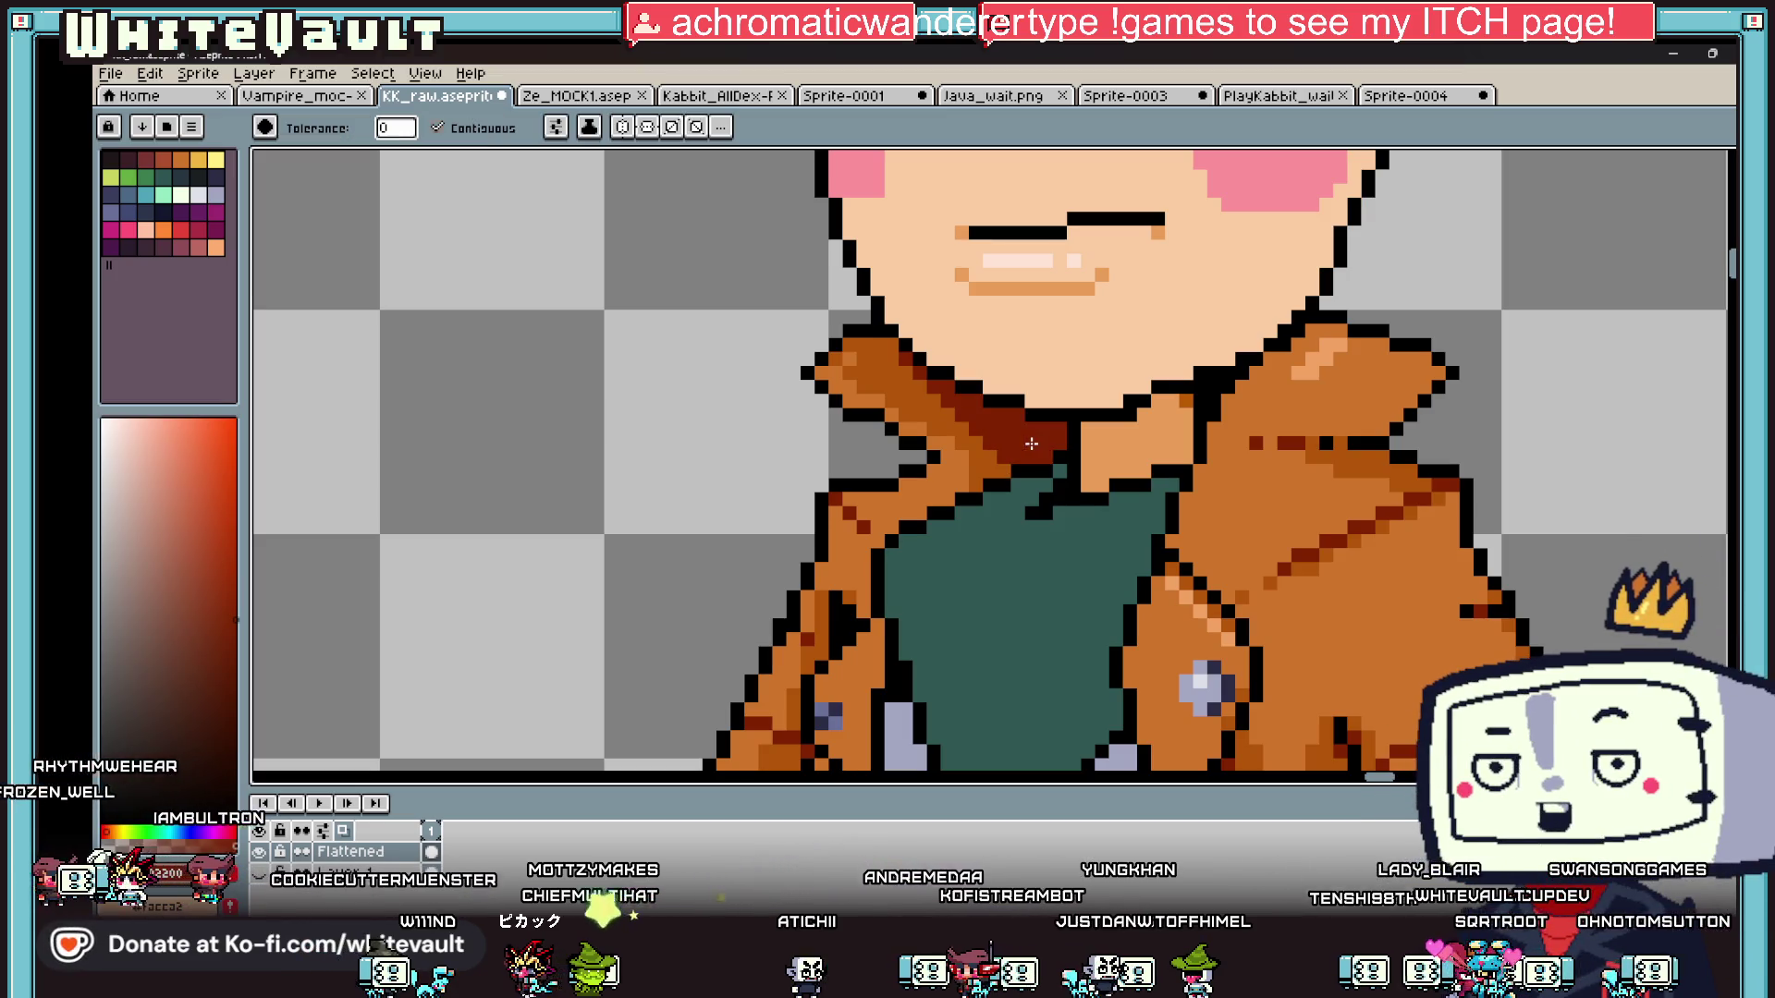
scroll(1039, 451, up, 5)
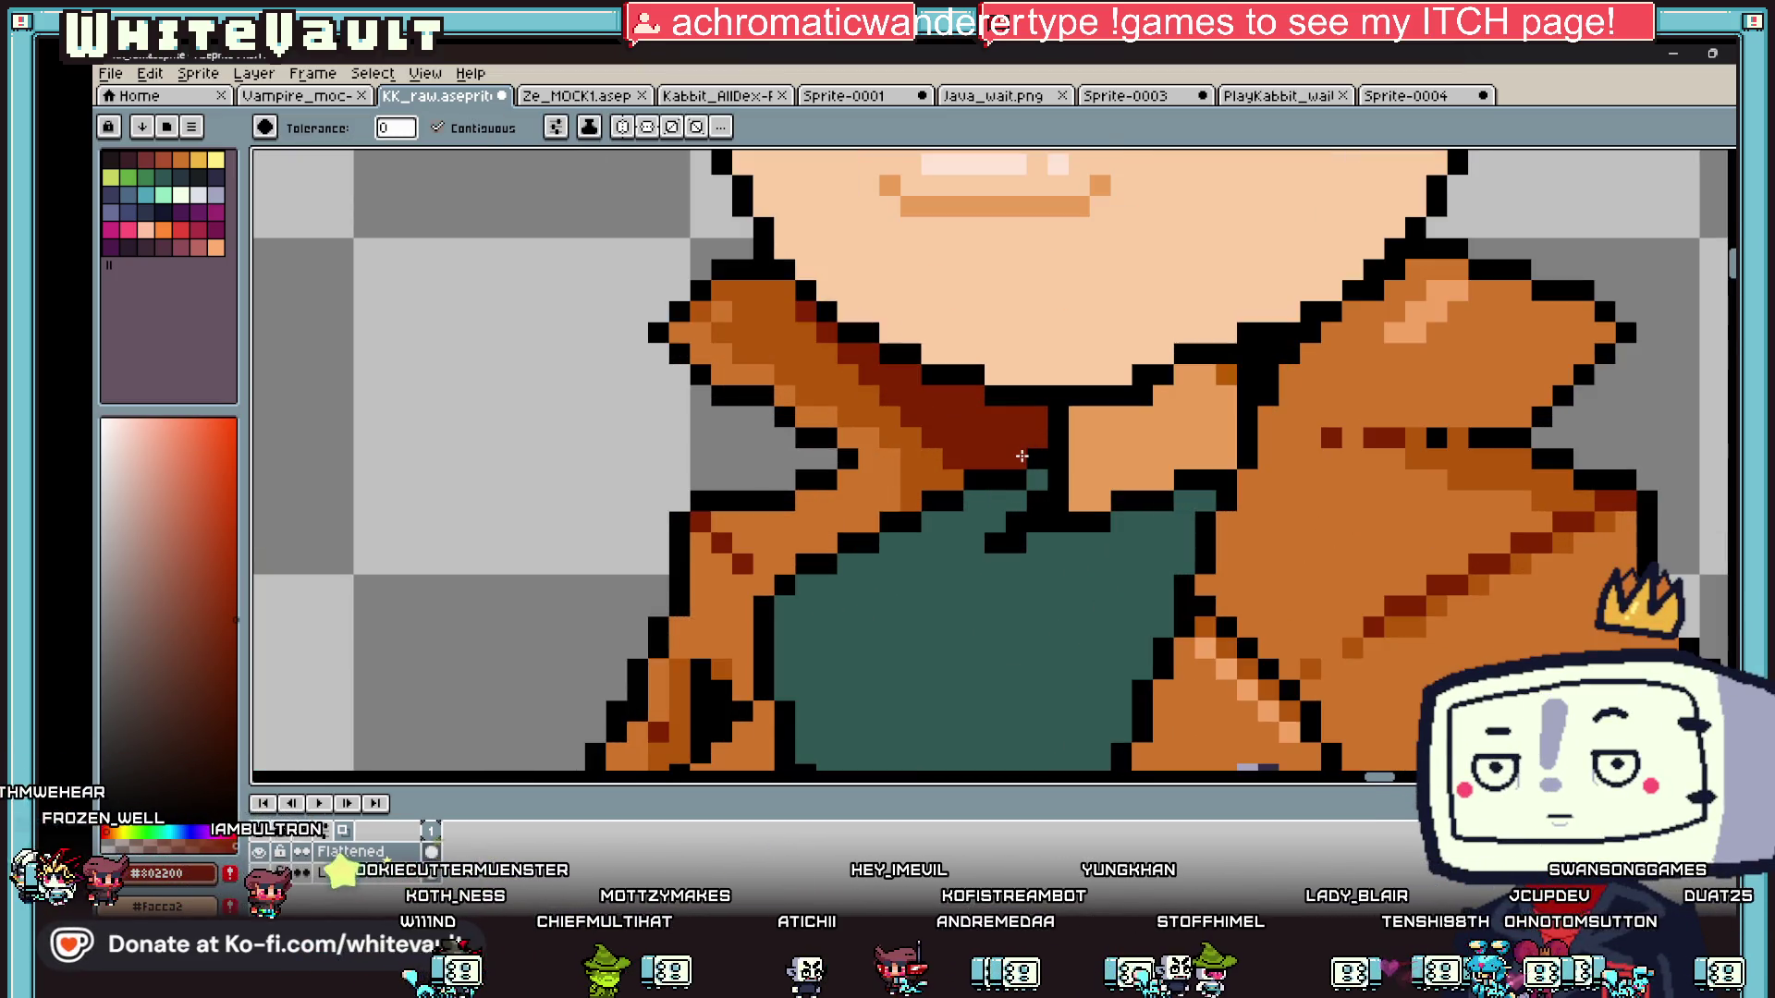
- Add a small black outline detail to the inner collar
key(b)
alt+click(1013, 399)
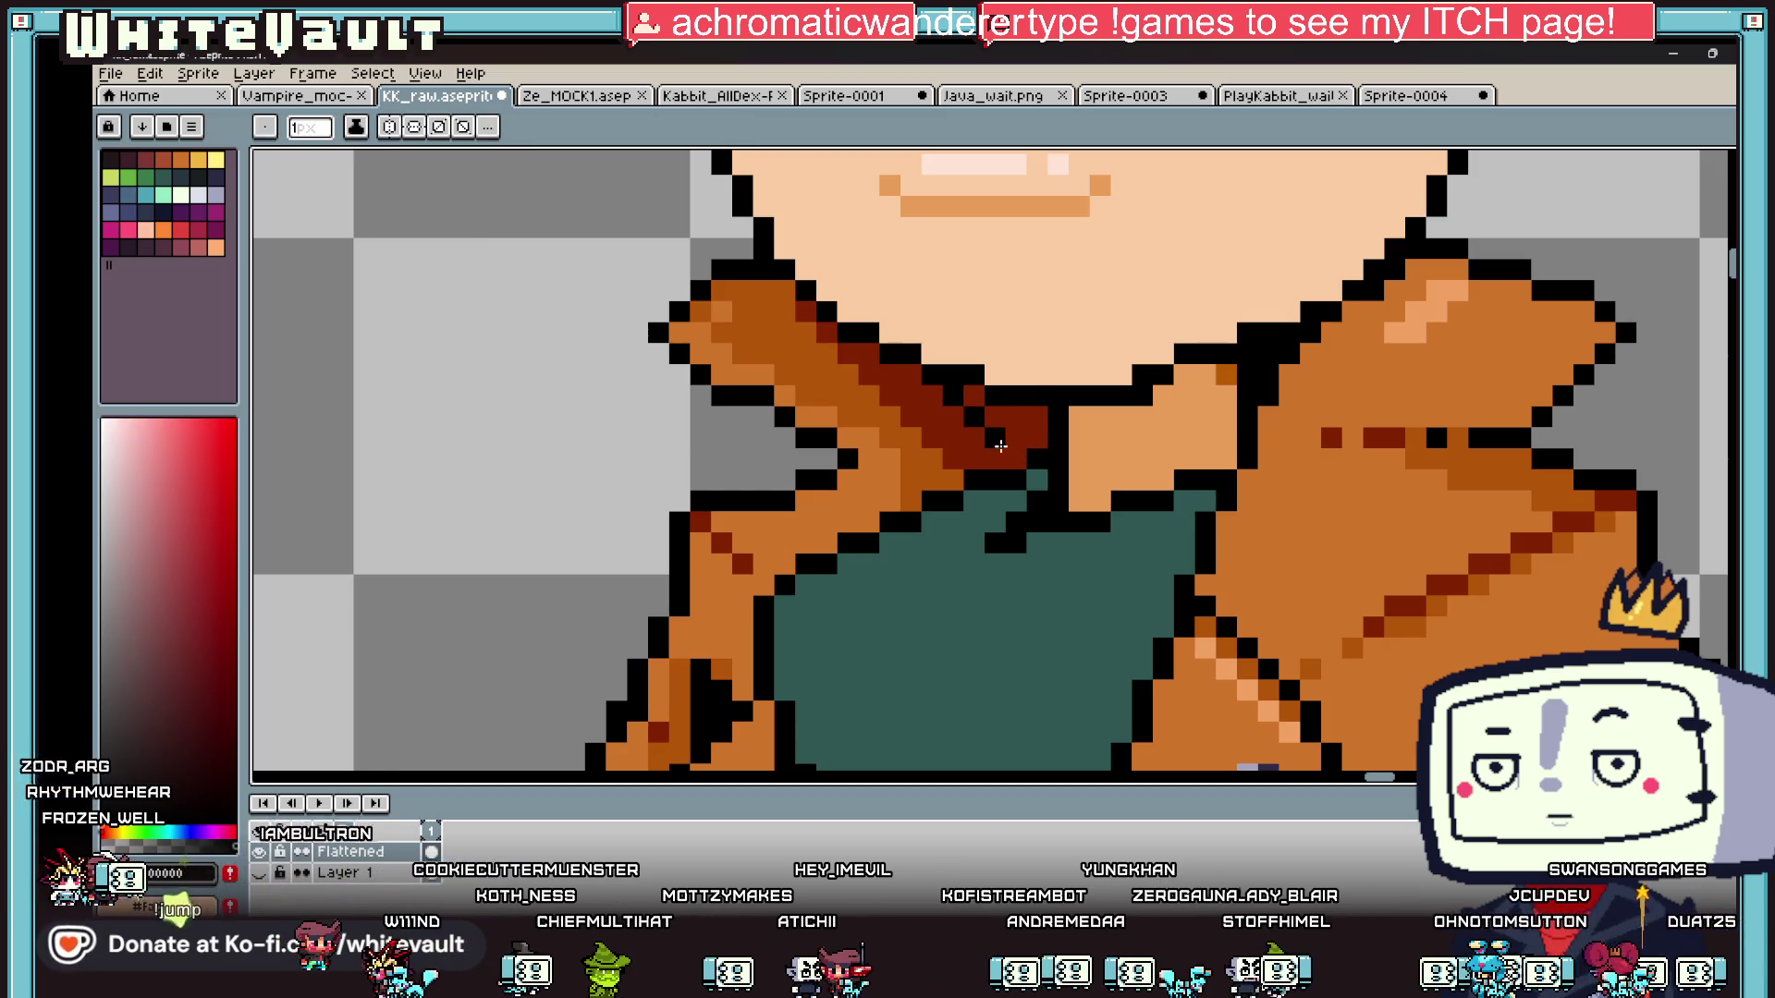
key(g)
scroll(1017, 453, down, 5)
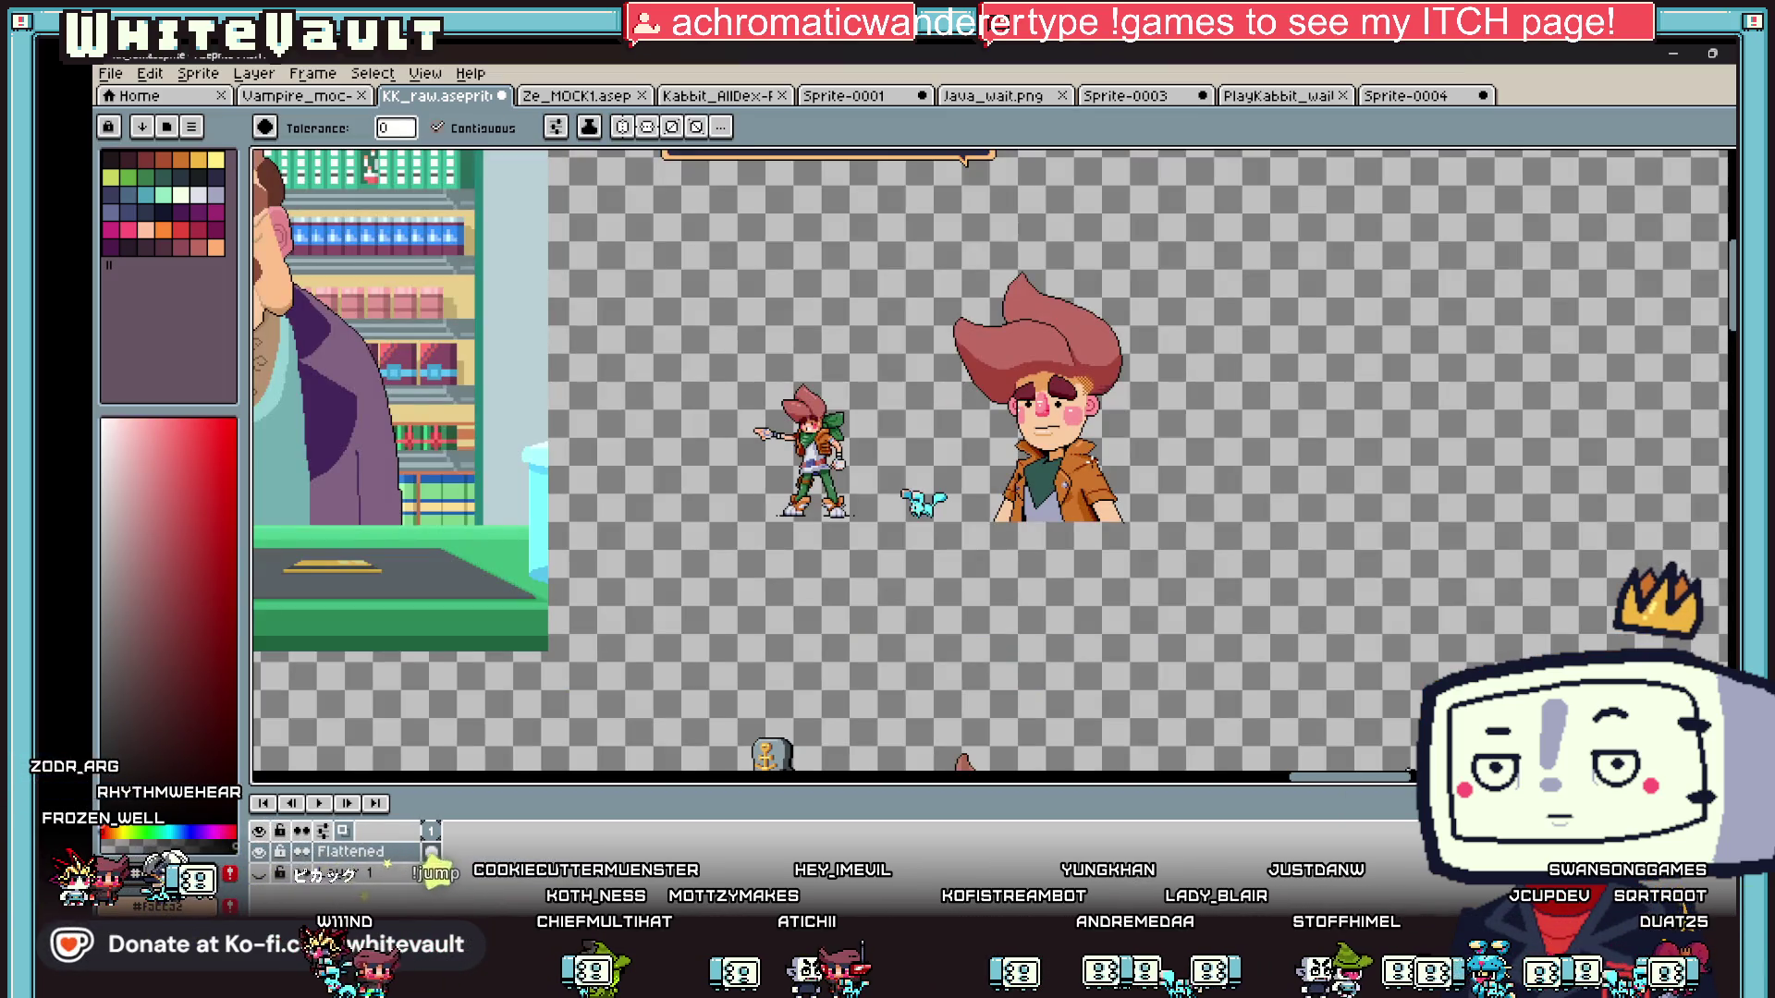
- Sample the light shirt colour and draw a 3px highlight stroke across the grey shirt
key(i)
scroll(1026, 518, up, 3)
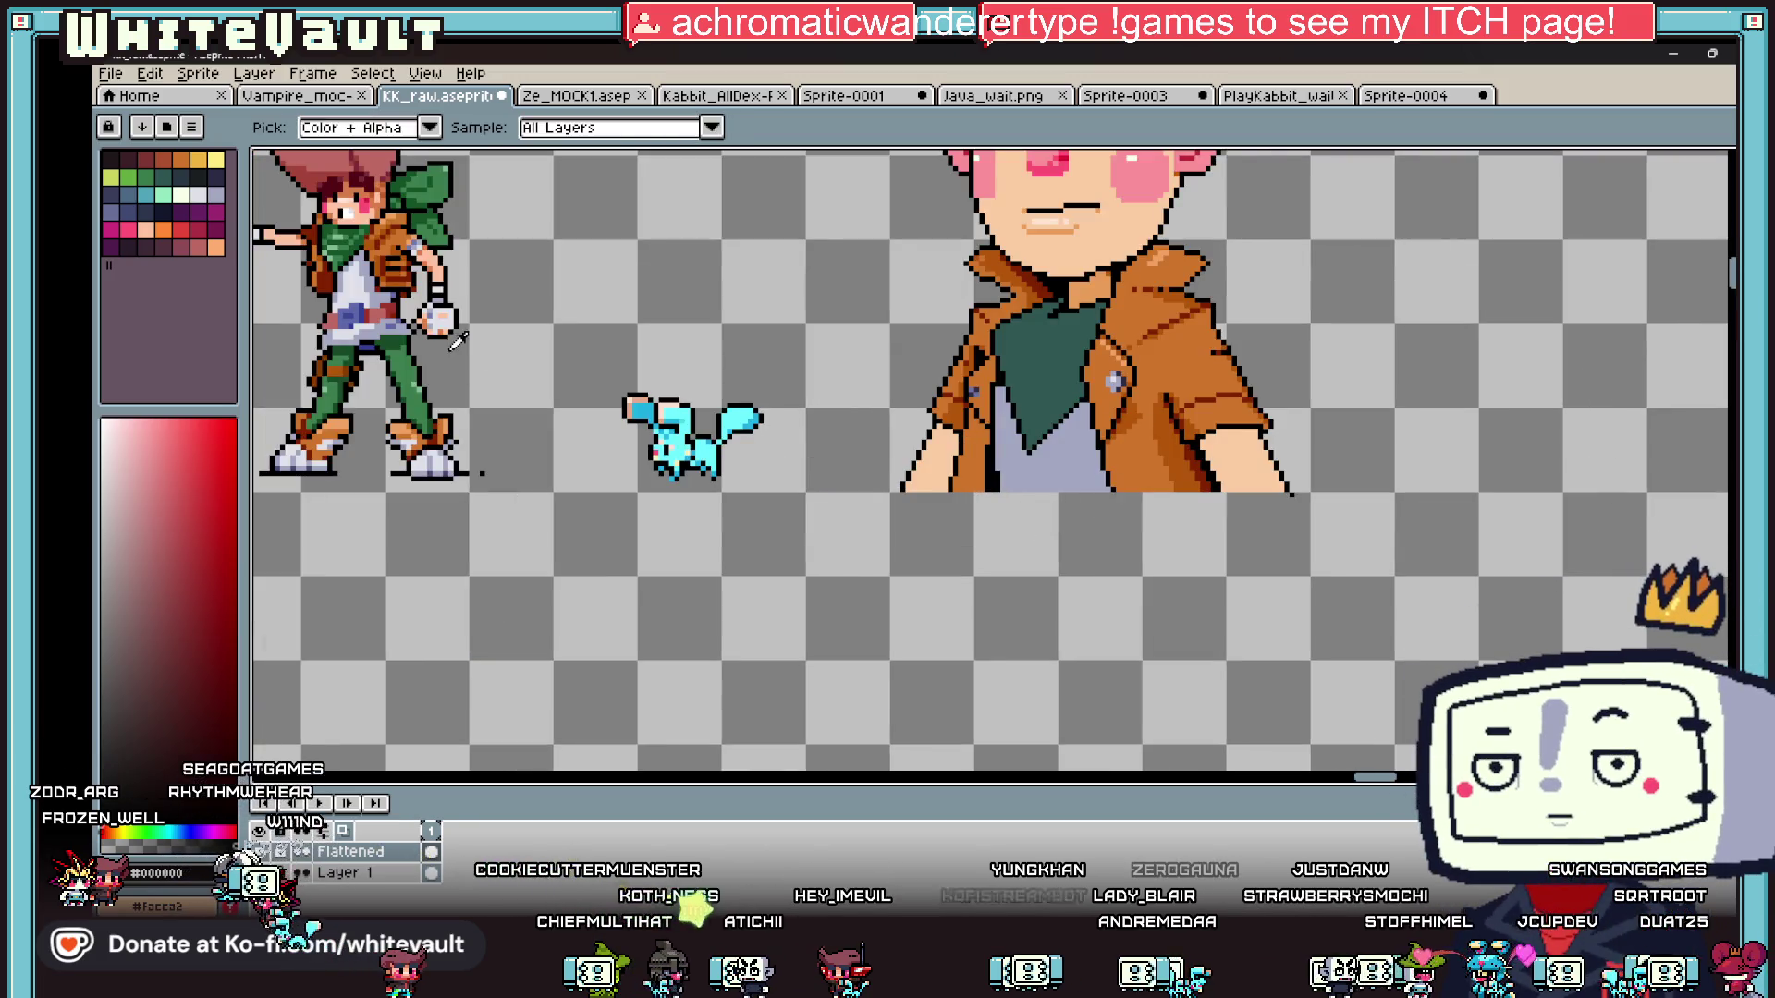
click(378, 282)
key(b)
scroll(1044, 484, up, 2)
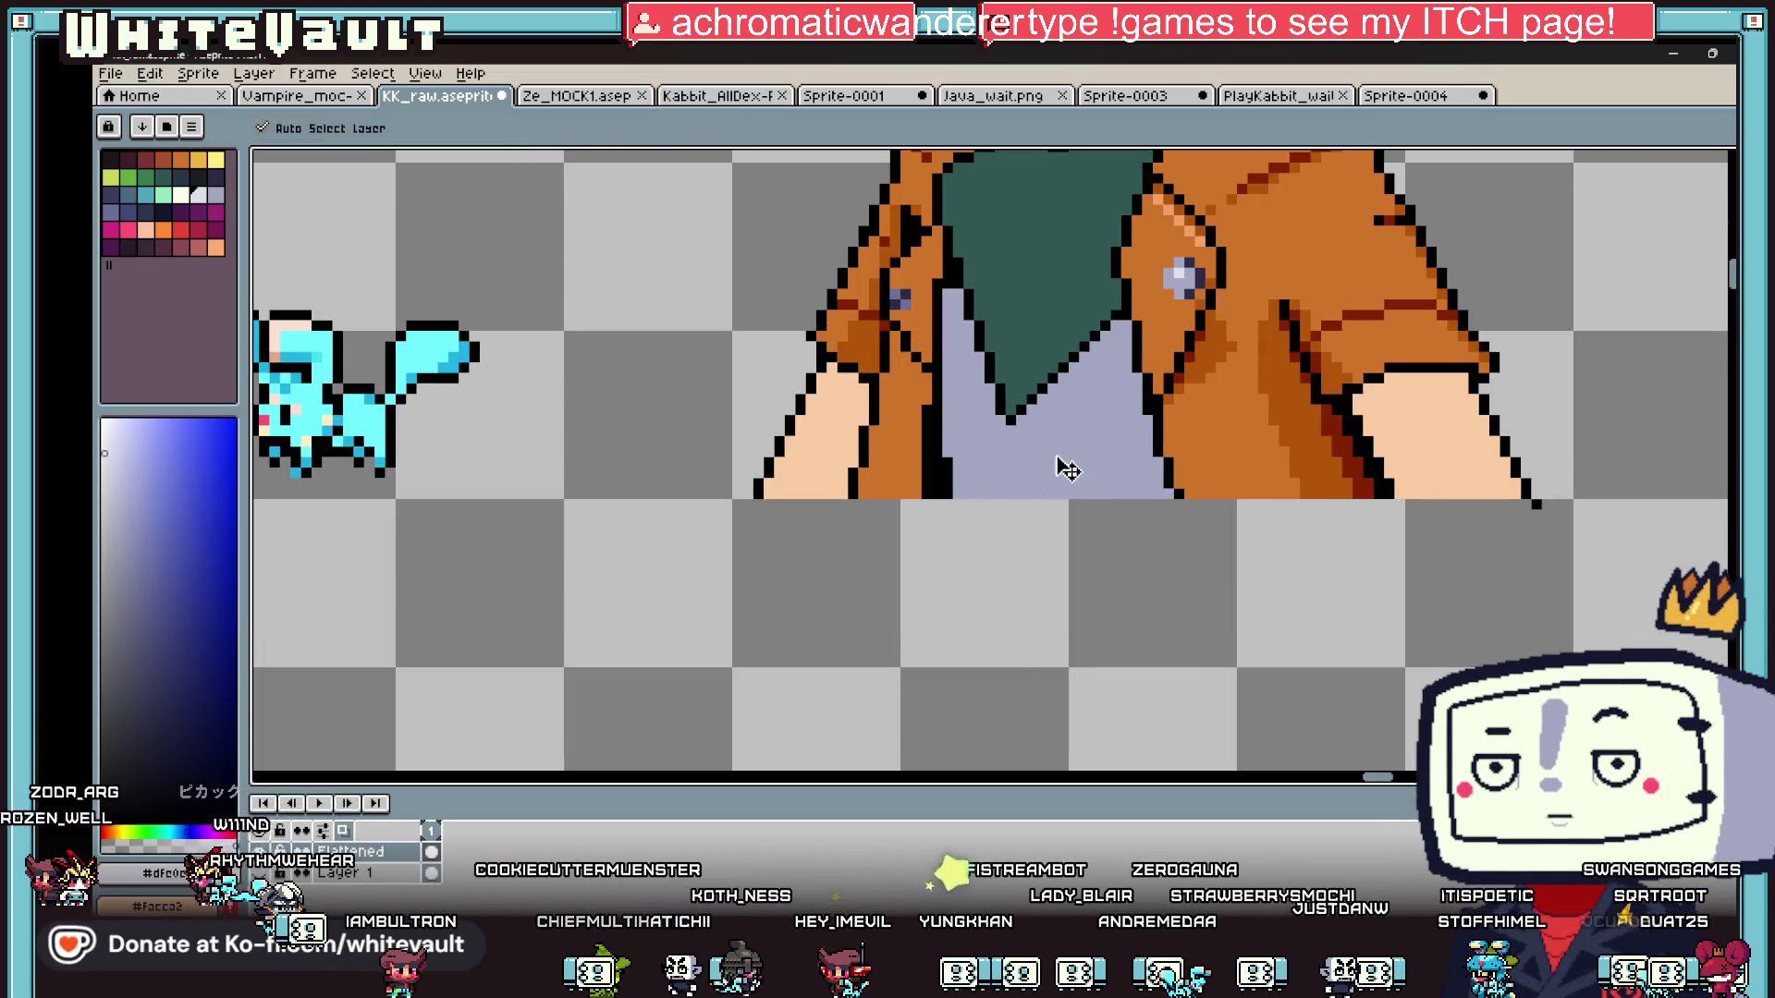
key(plus)
key(plus)
drag(1093, 407, 991, 457)
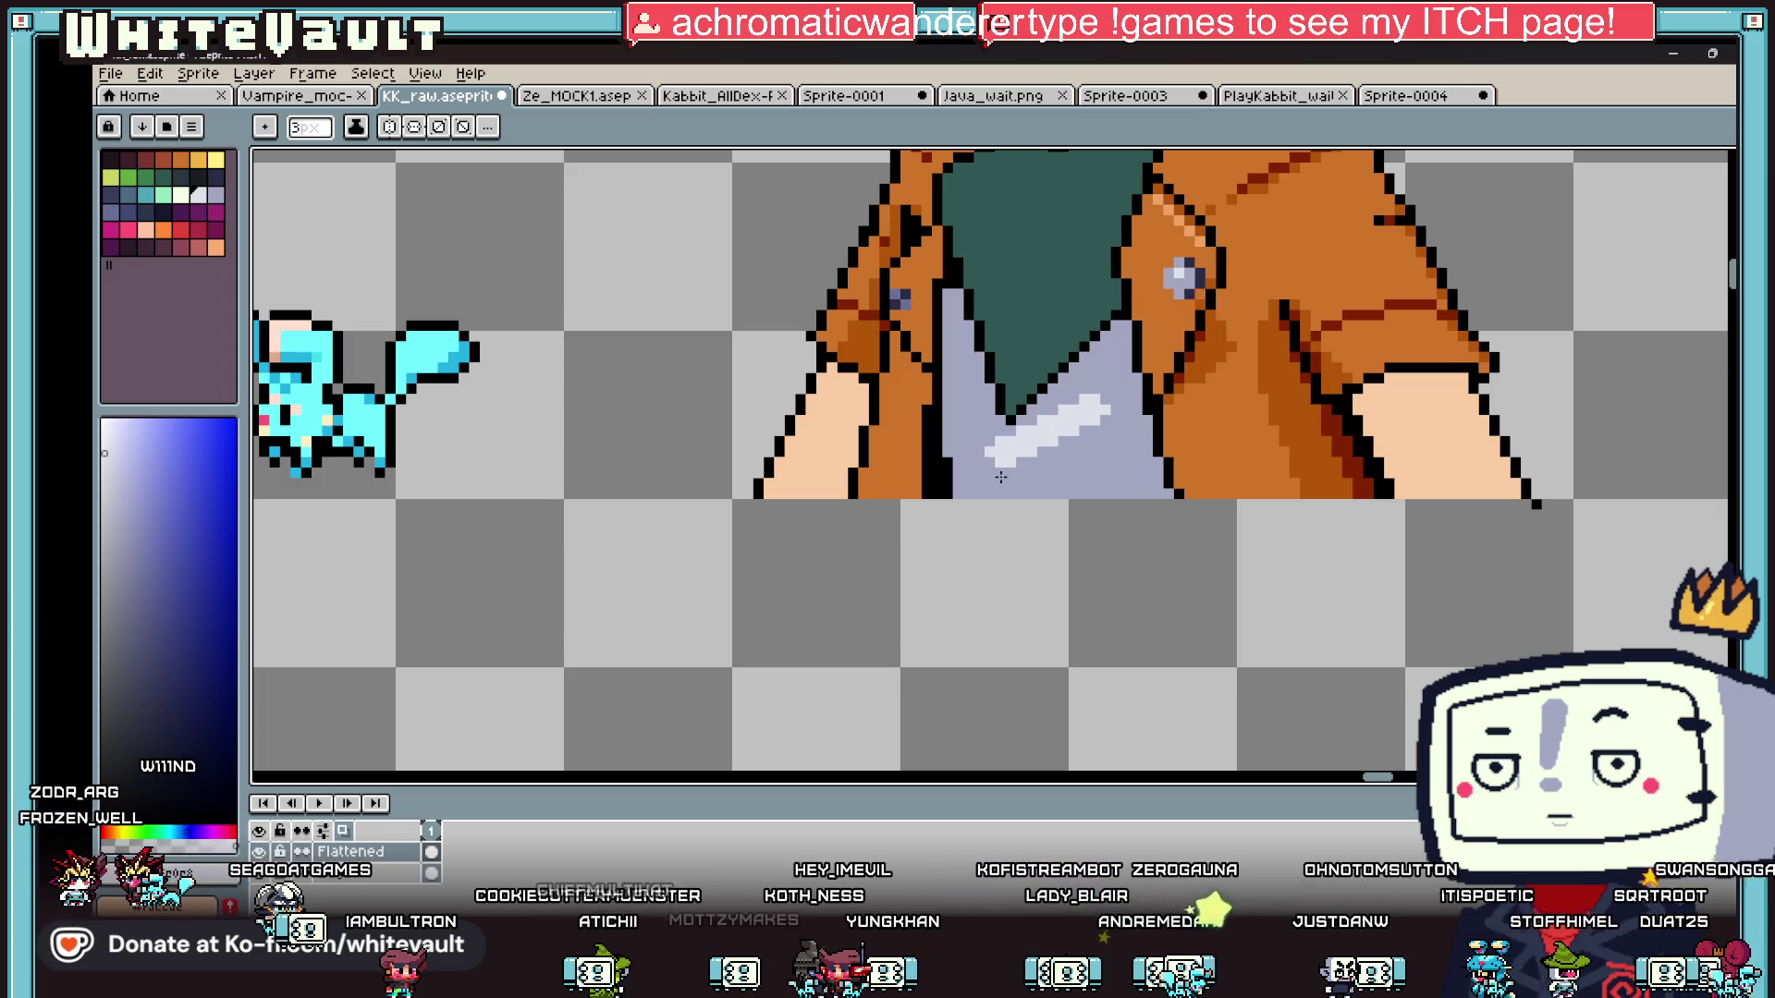
- Outline the highlight shape at 1px and fill it with the light colour
key(minus)
key(minus)
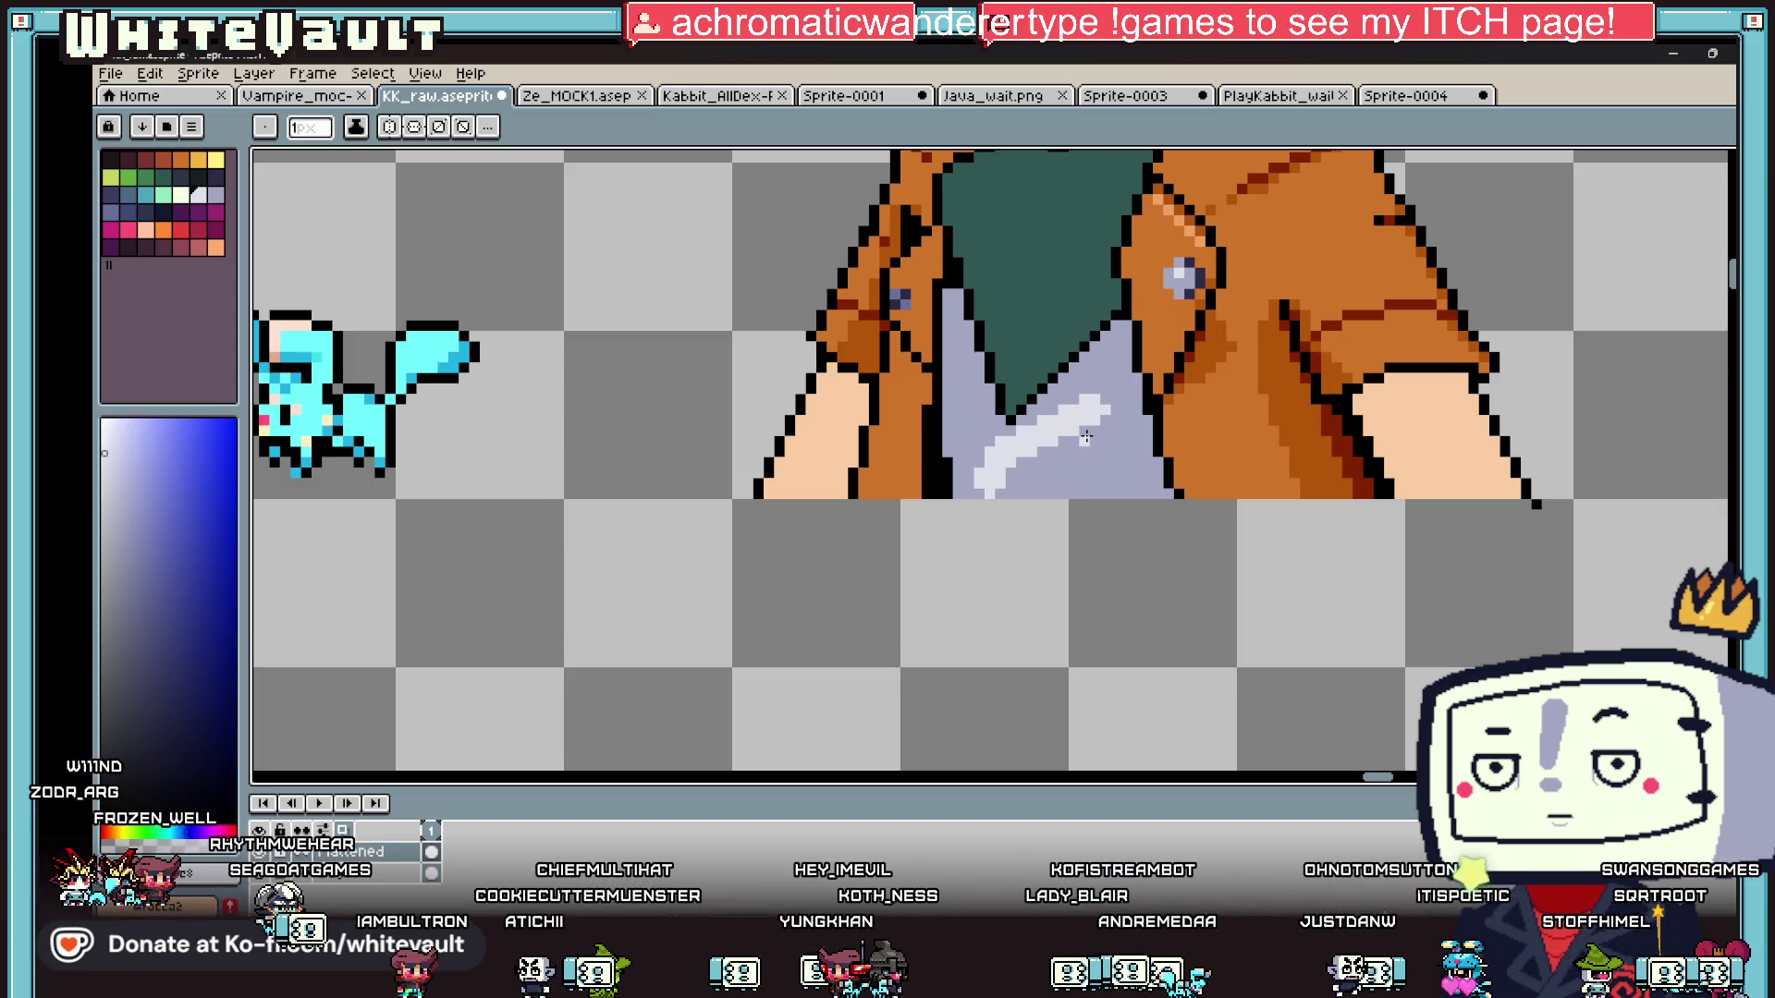
drag(1090, 423, 1070, 474)
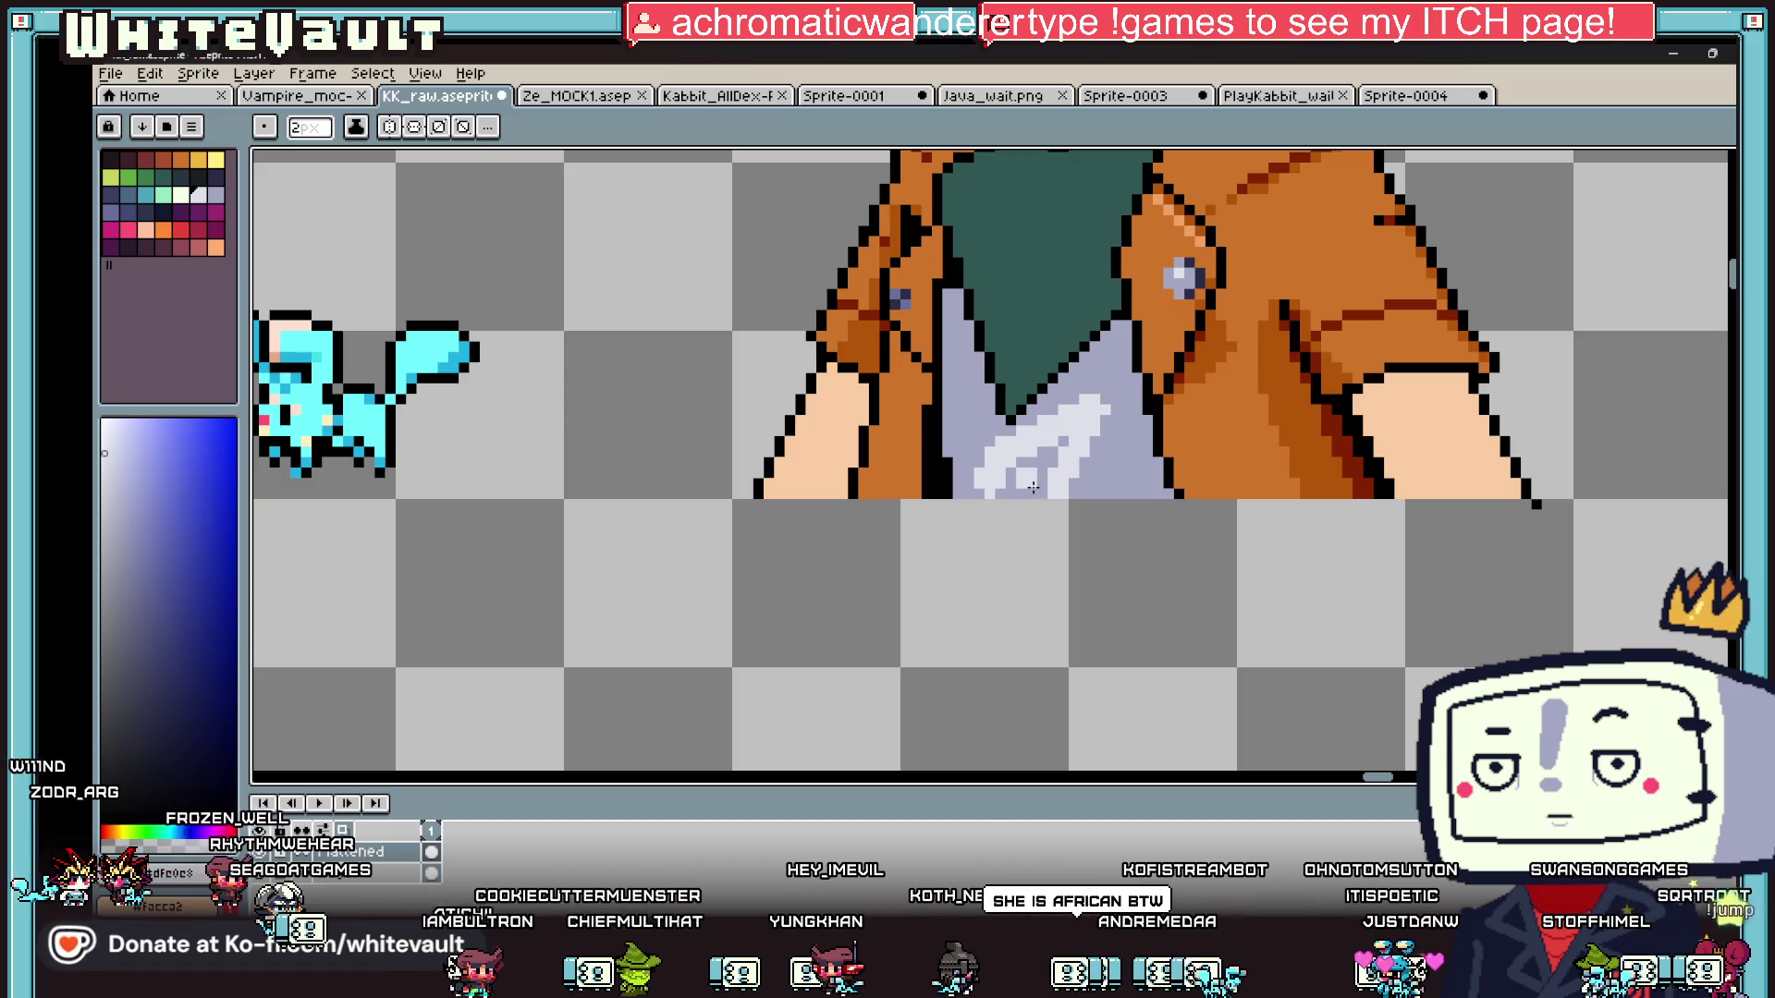
key(g)
click(1033, 487)
scroll(1035, 481, down, 2)
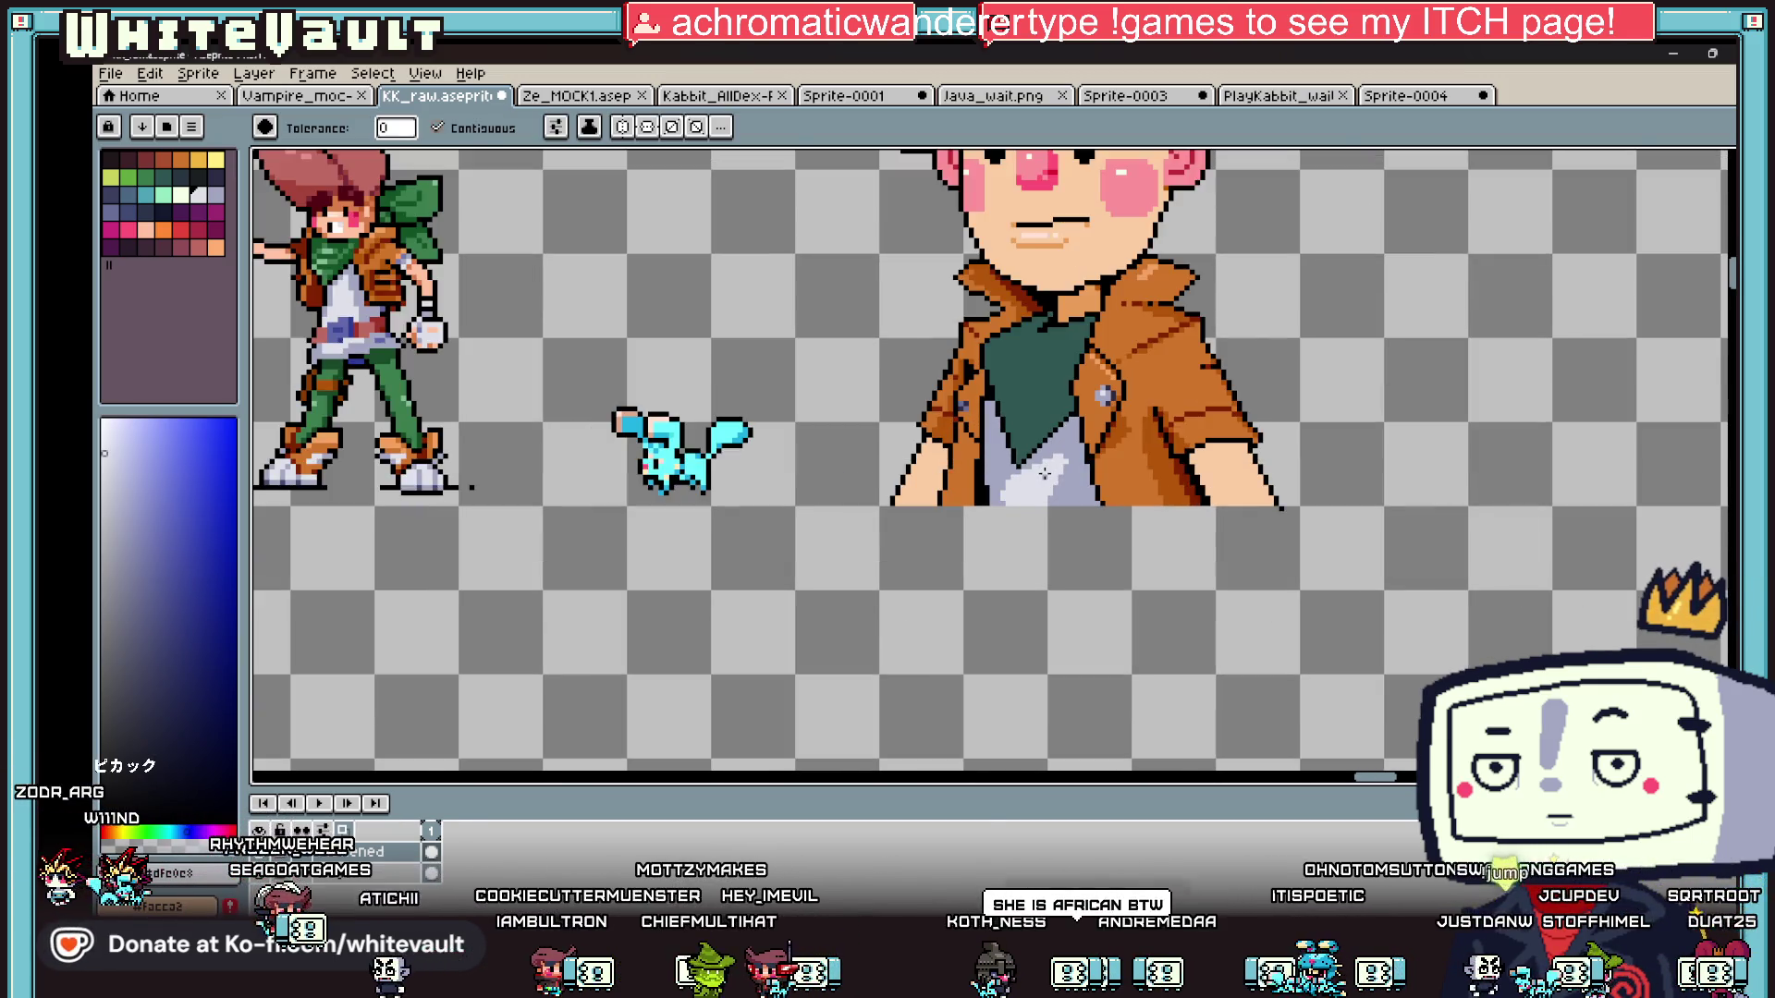
scroll(1045, 473, down, 2)
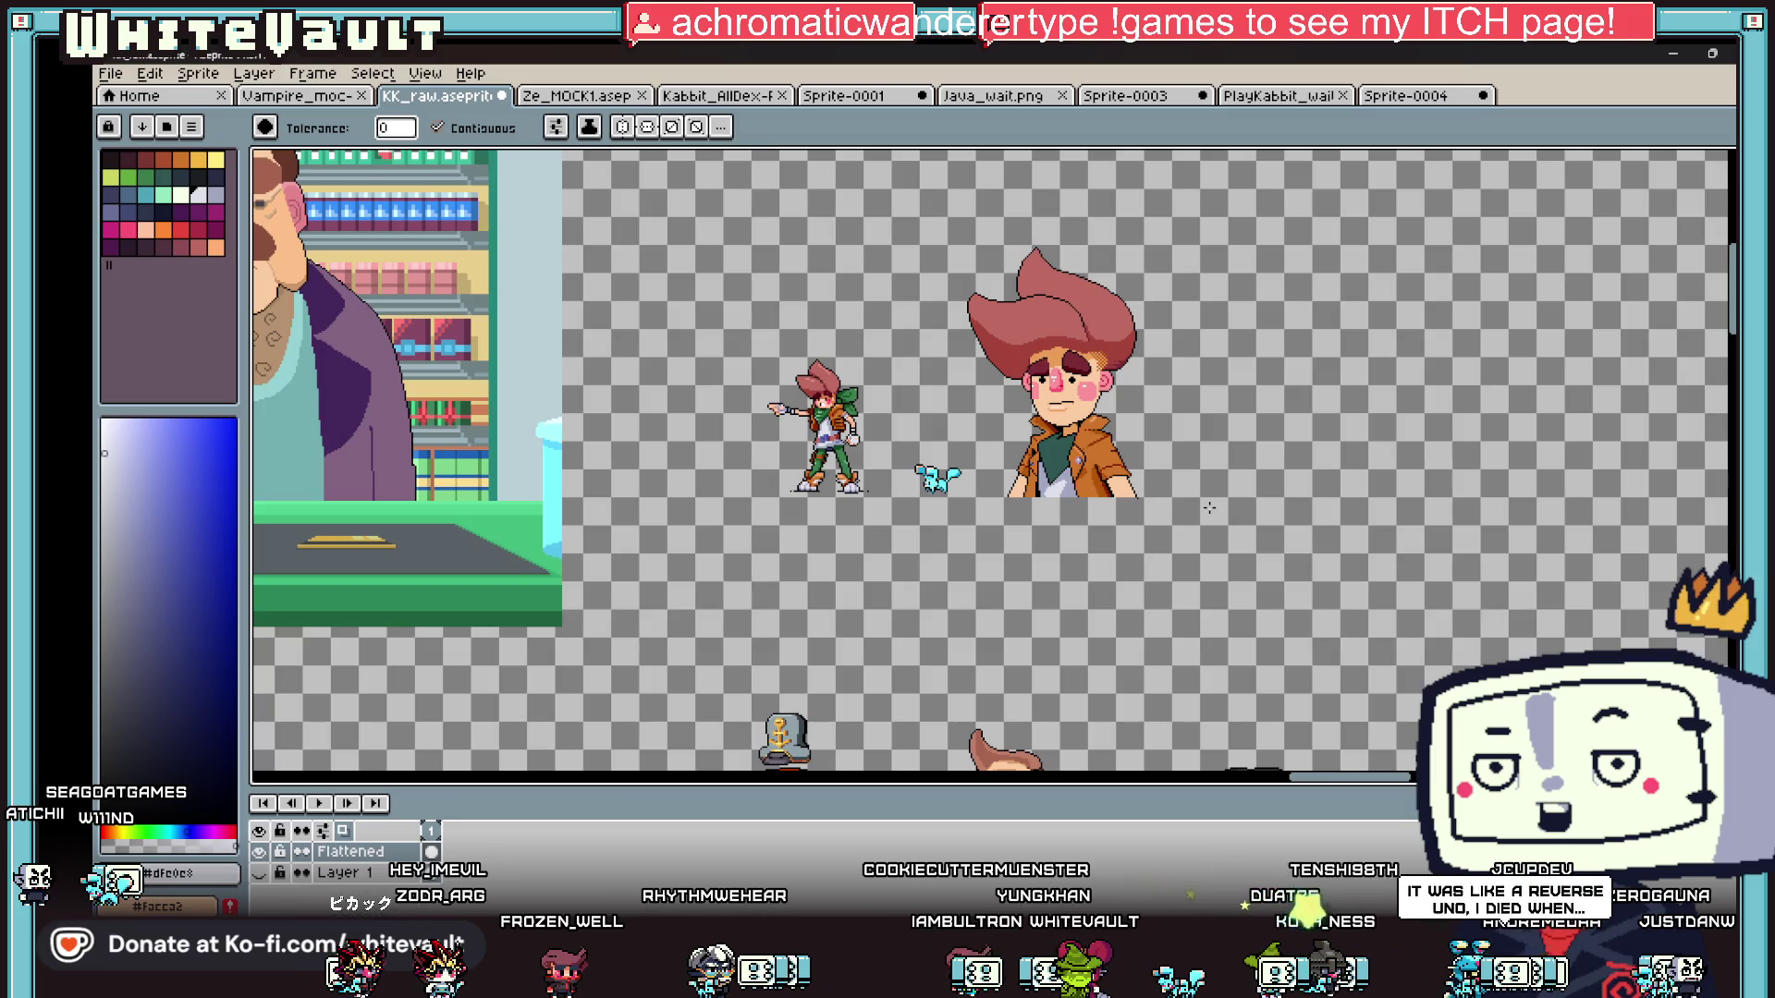
- Draw jacket-orange shading strokes along the hand's top edge, first 2px then 1px
scroll(1114, 425, up, 2)
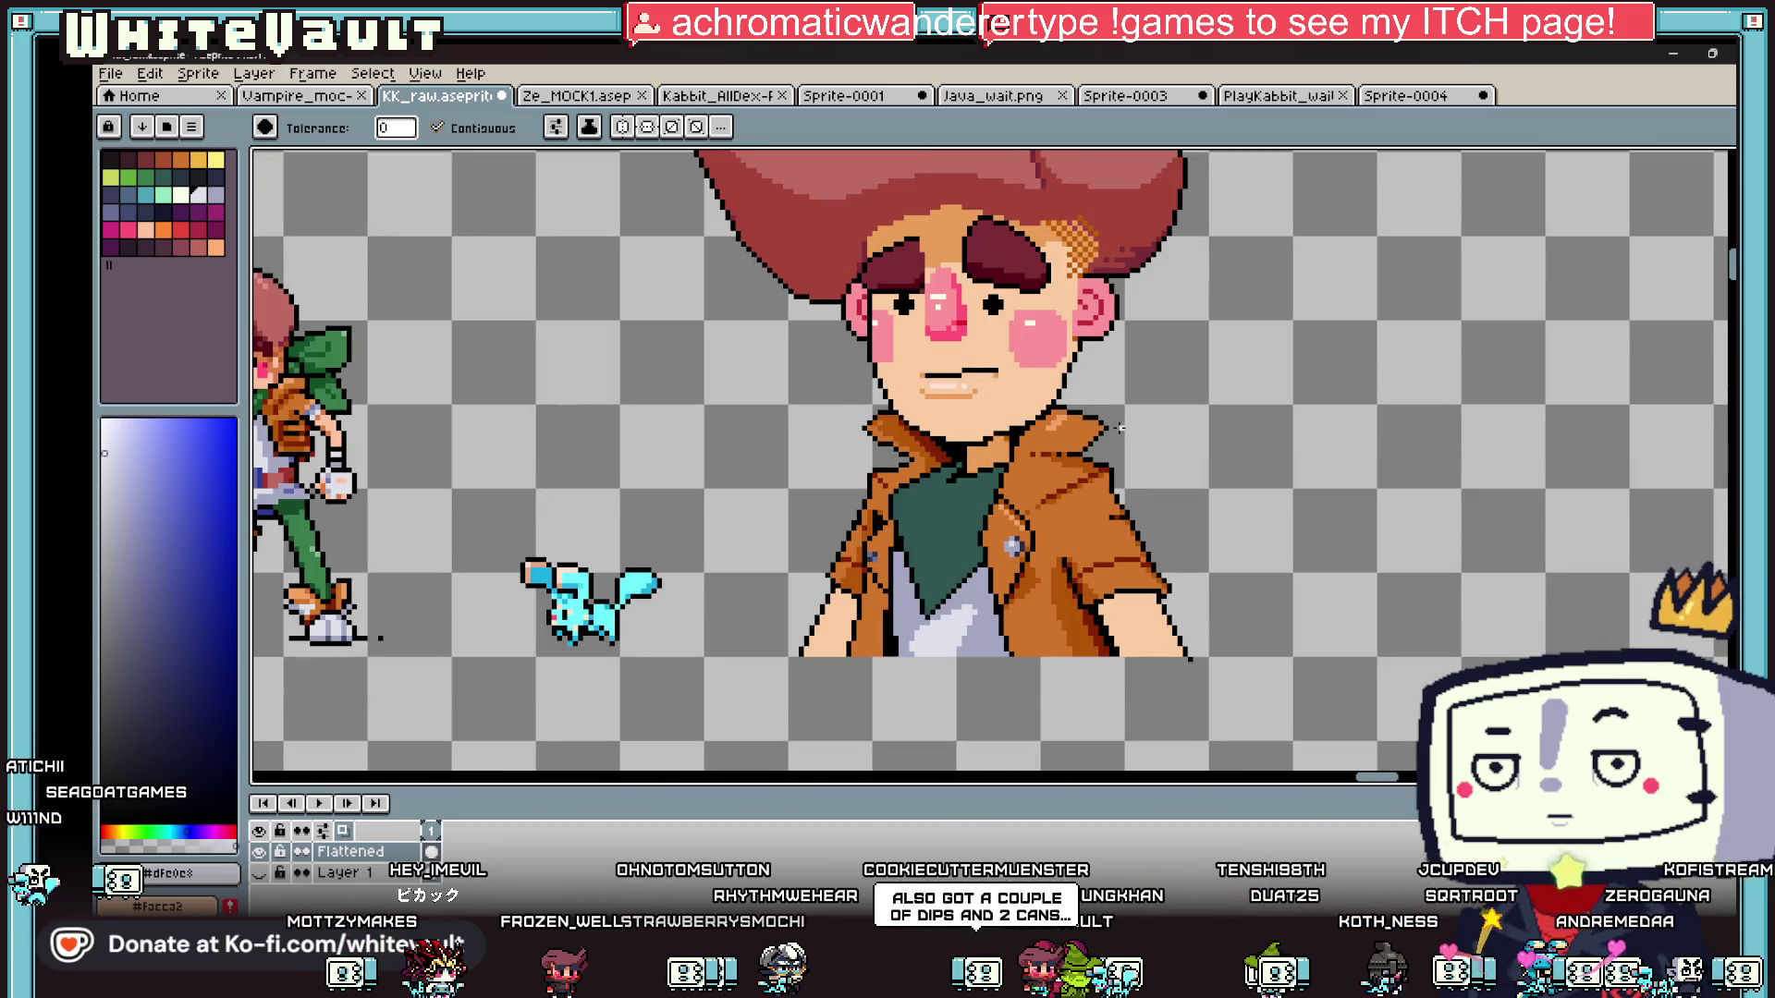
key(b)
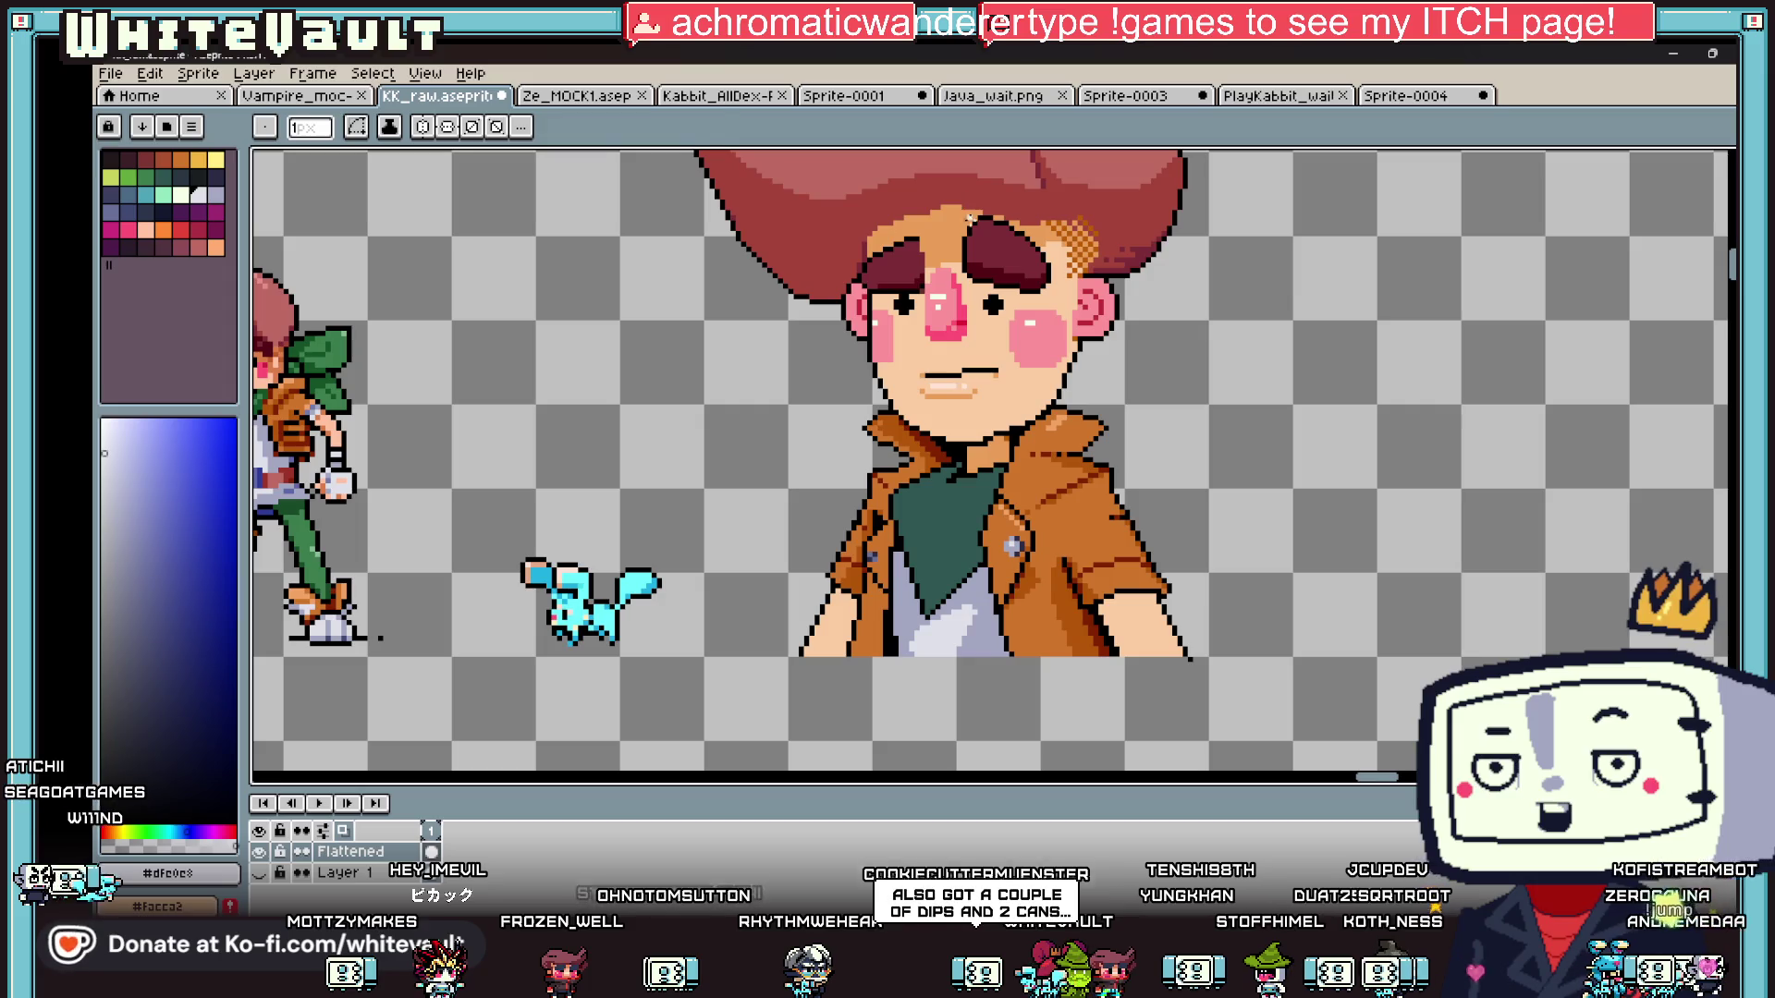
alt+click(1114, 606)
scroll(1114, 606, up, 3)
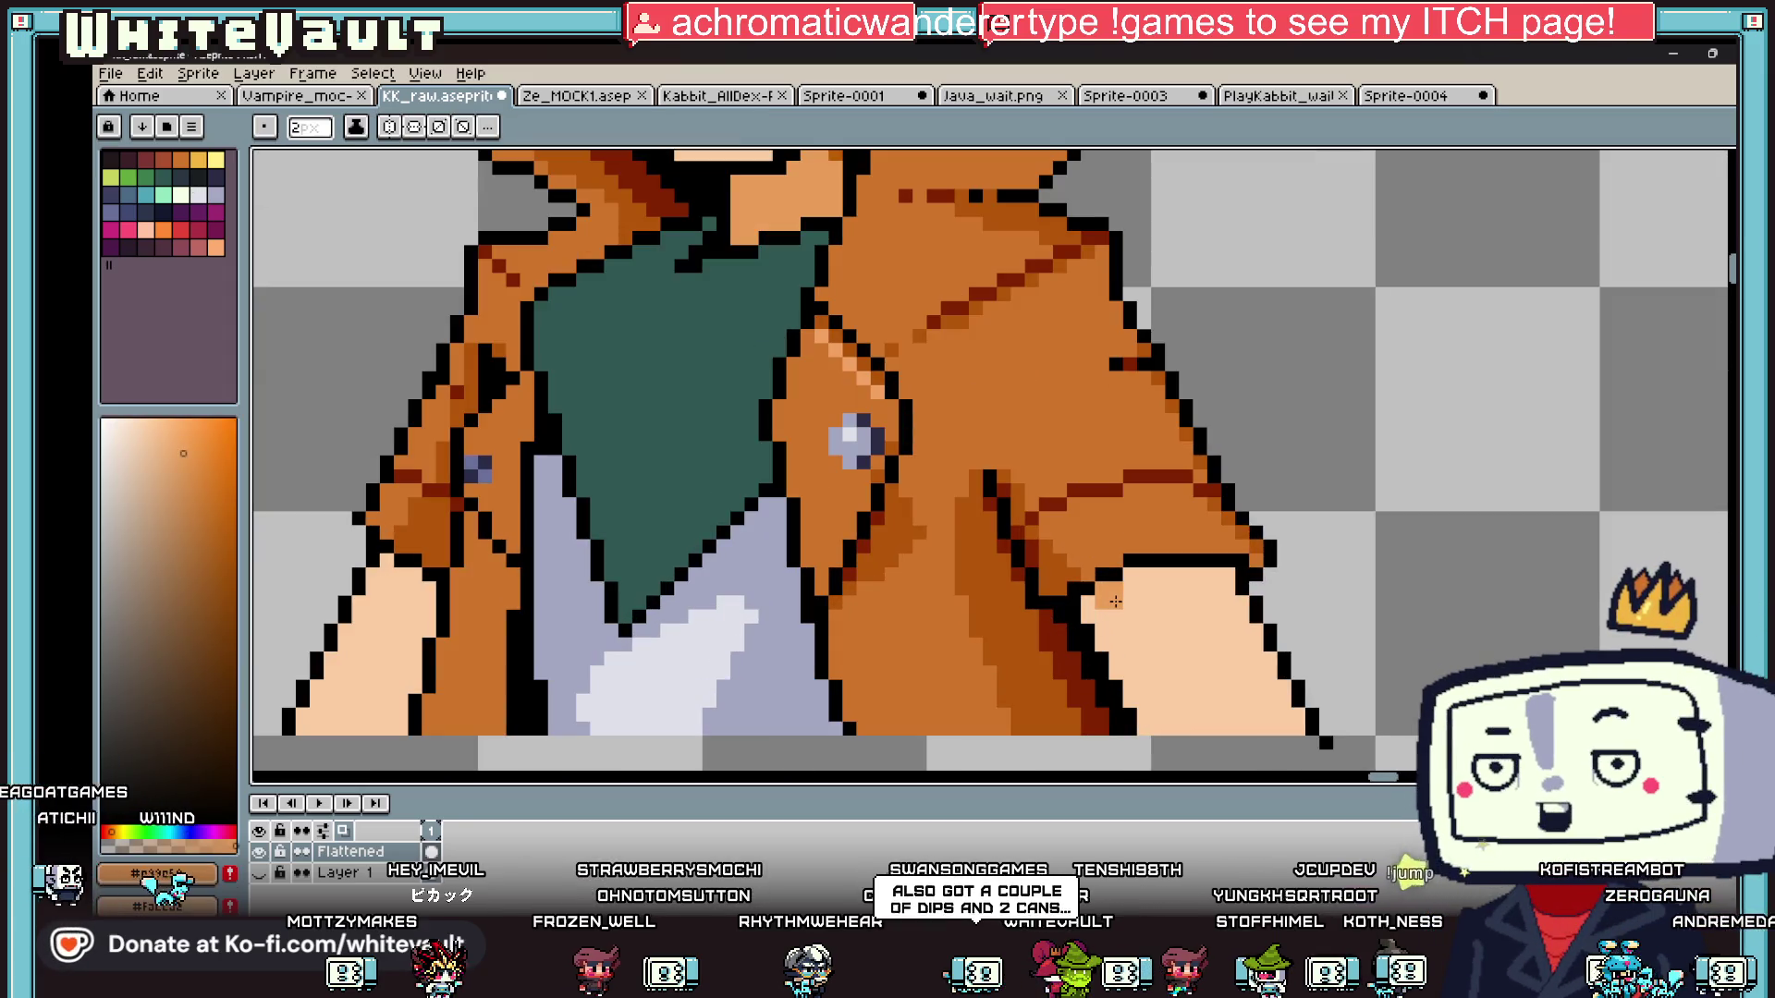
mouse_move(1115, 602)
mouse_down()
mouse_move(1157, 707)
mouse_move(1198, 726)
mouse_up()
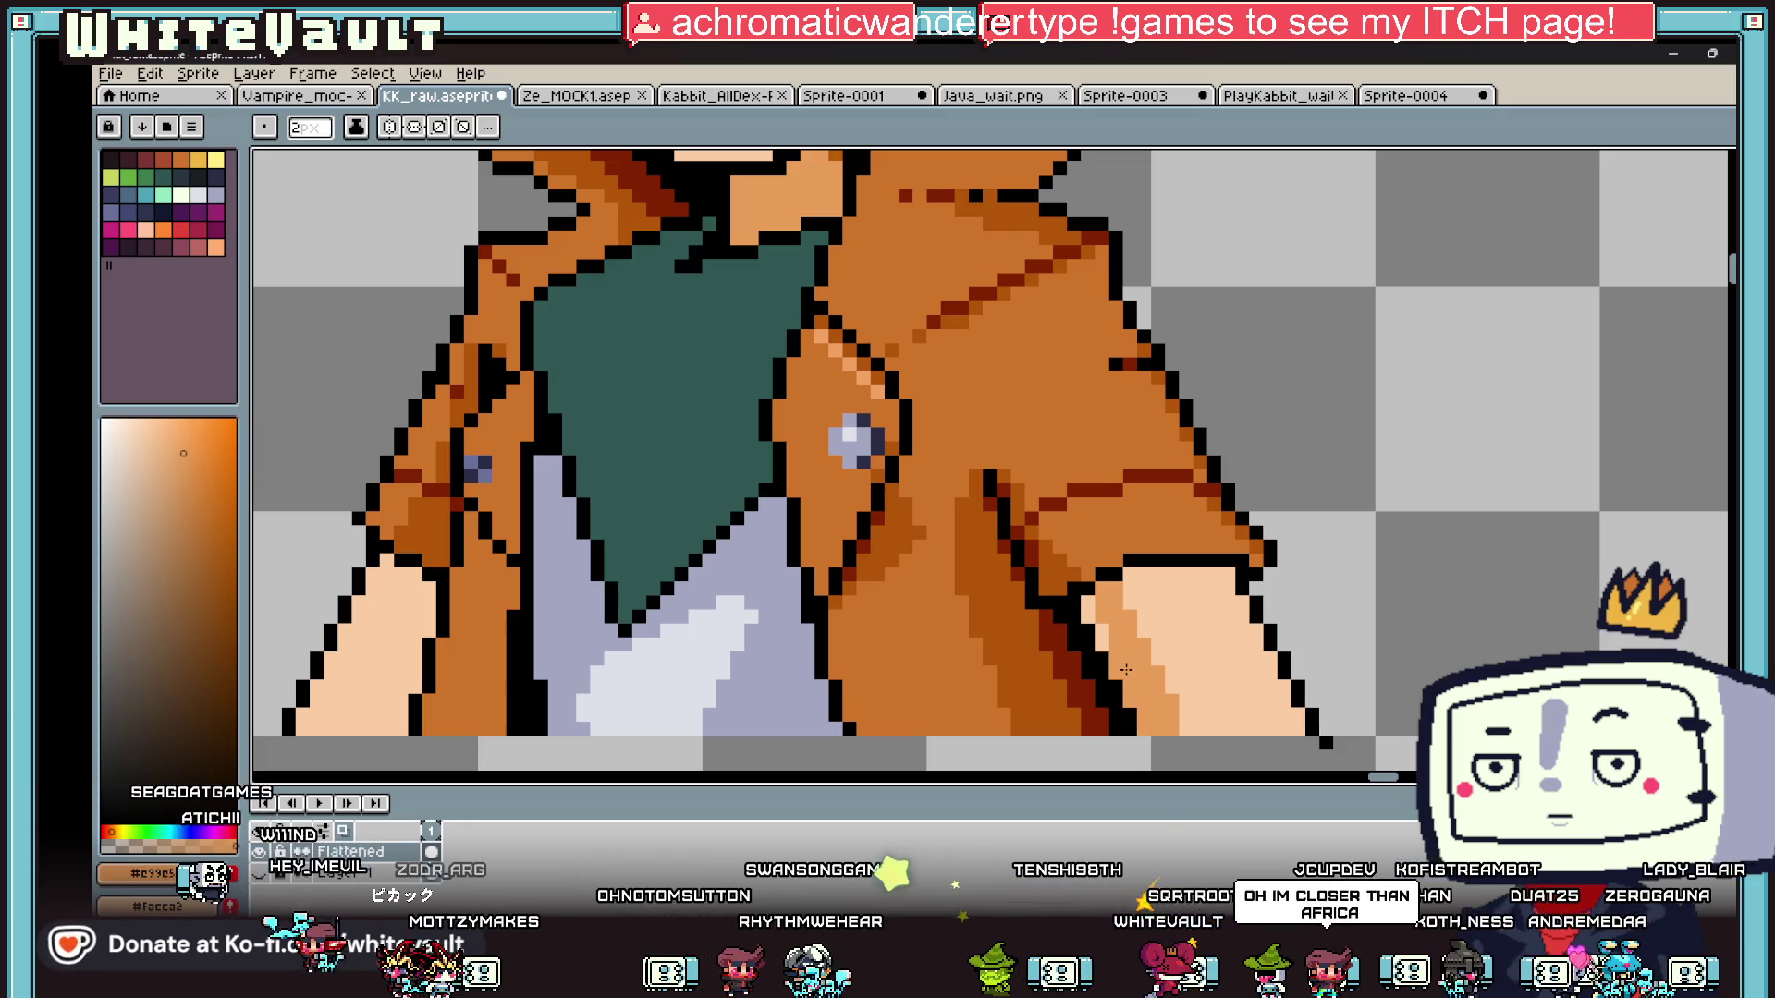
key(minus)
drag(1127, 596, 1248, 590)
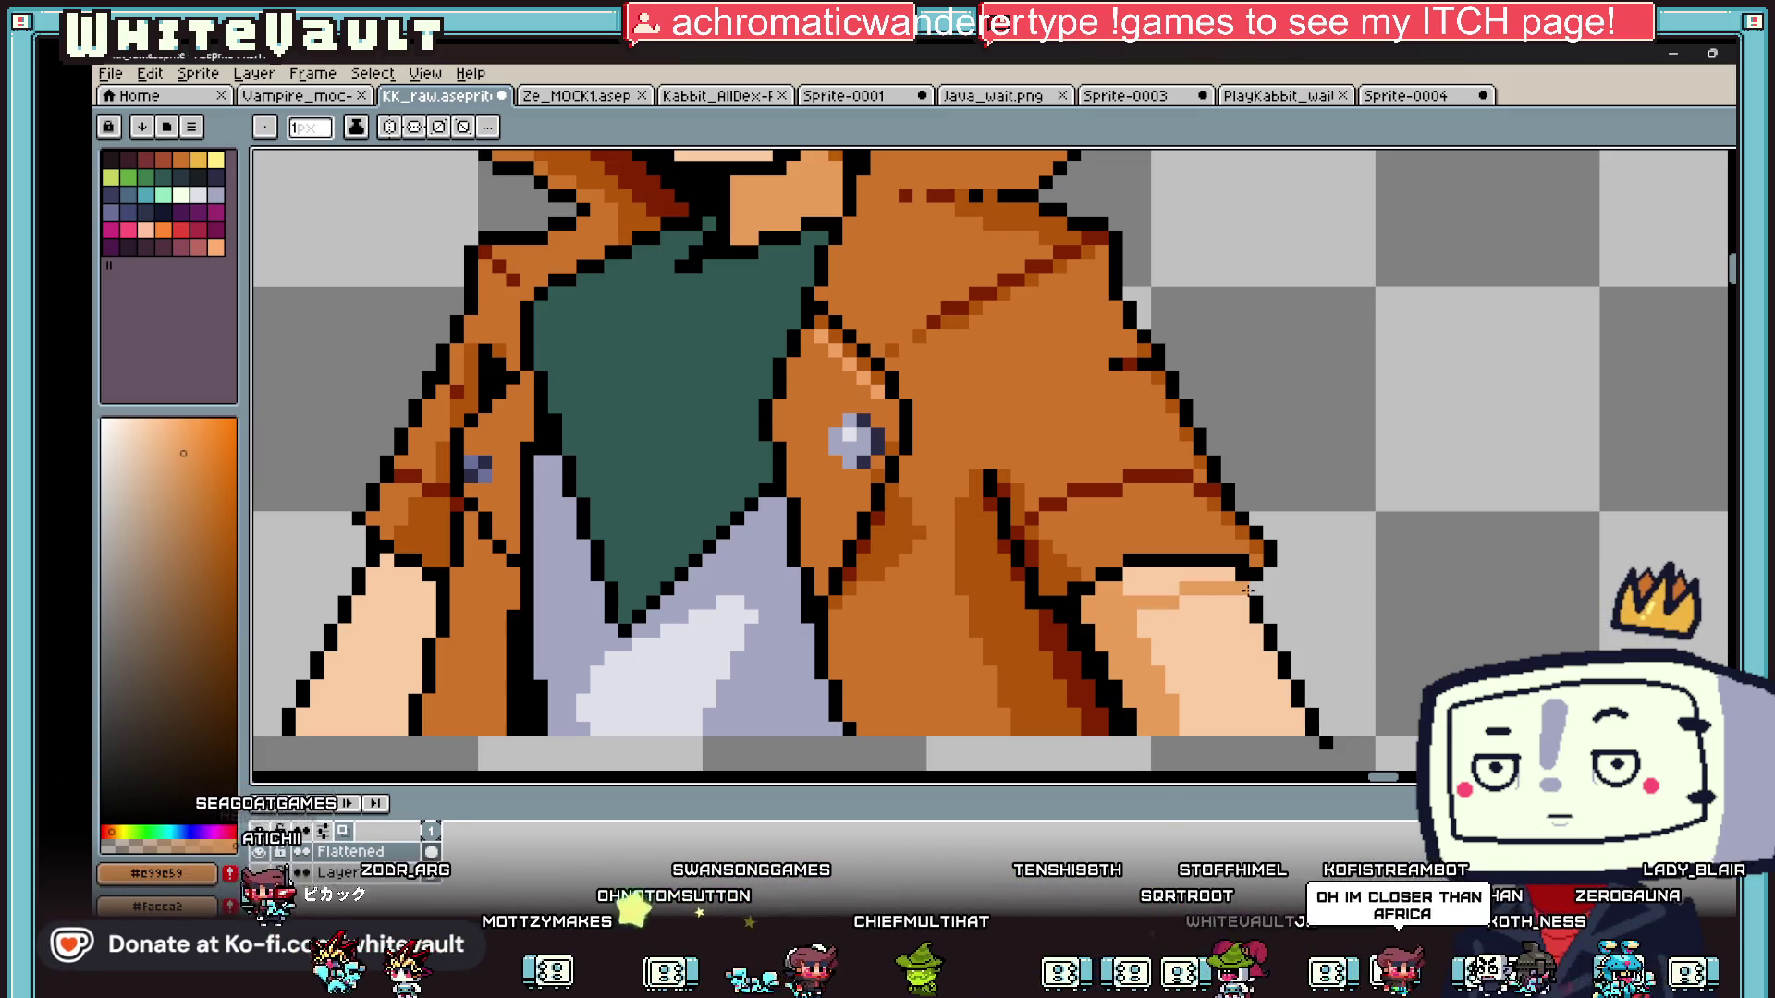
- Fill the shading strips on the right and left hands with darker orange
key(g)
click(1151, 578)
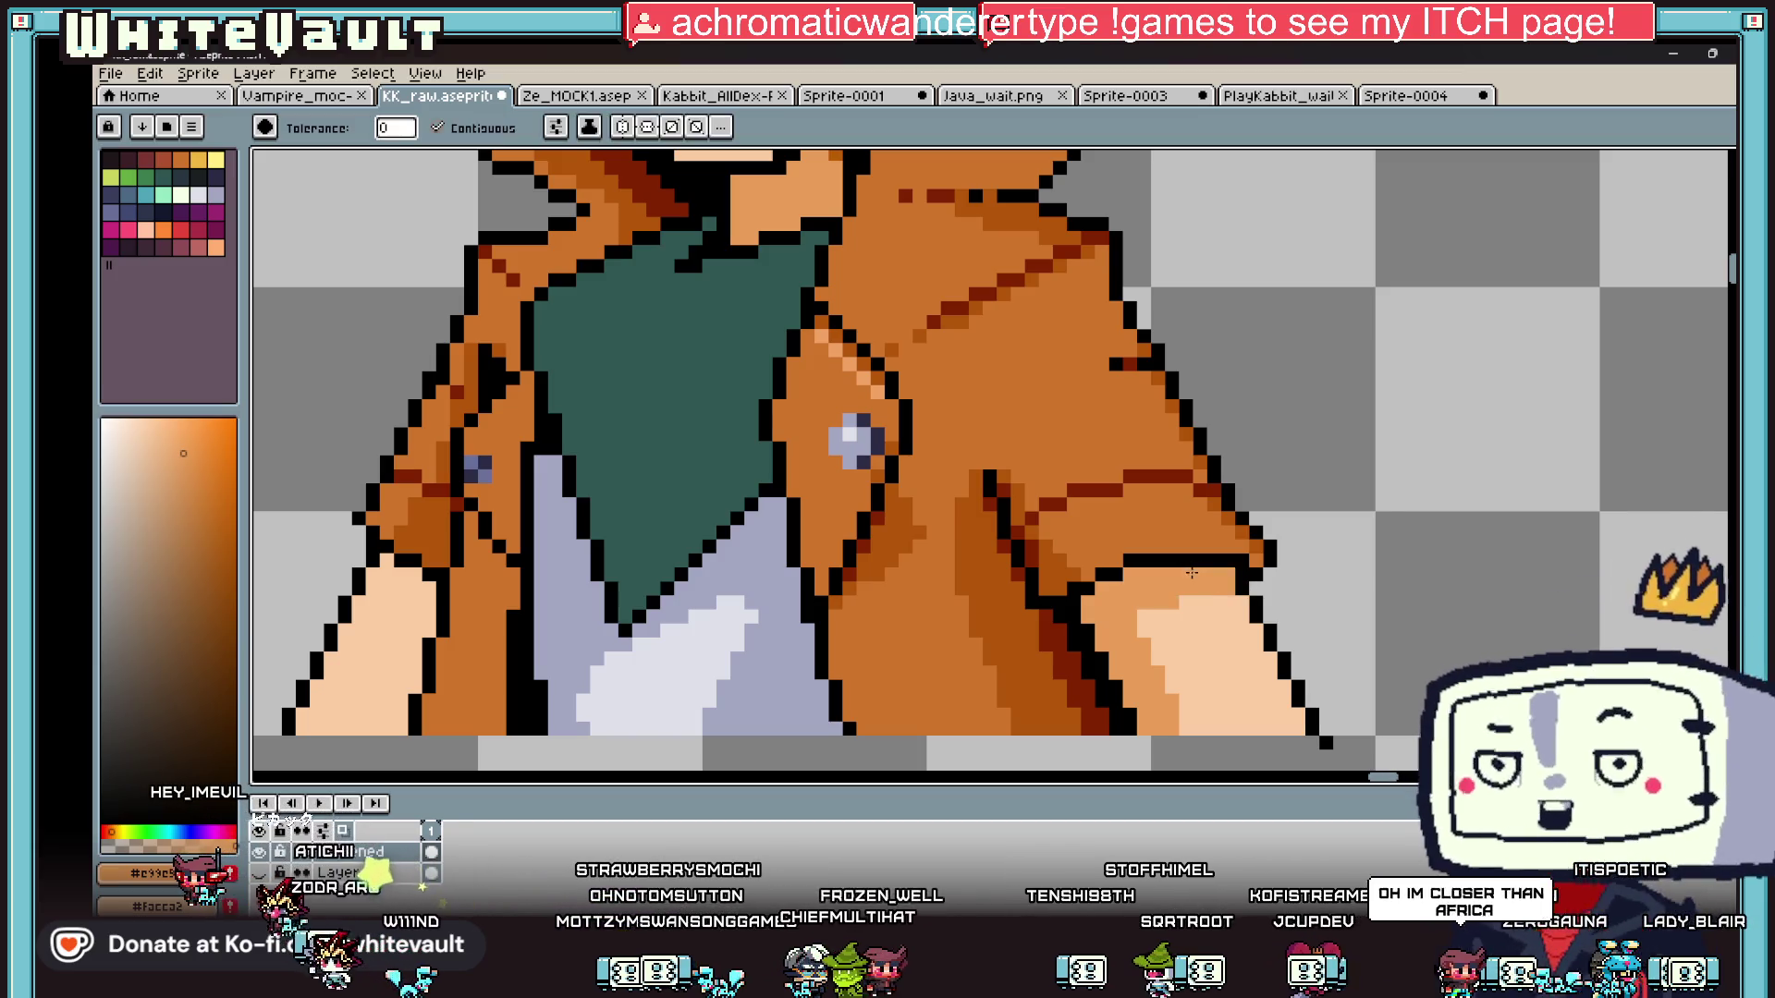
key(b)
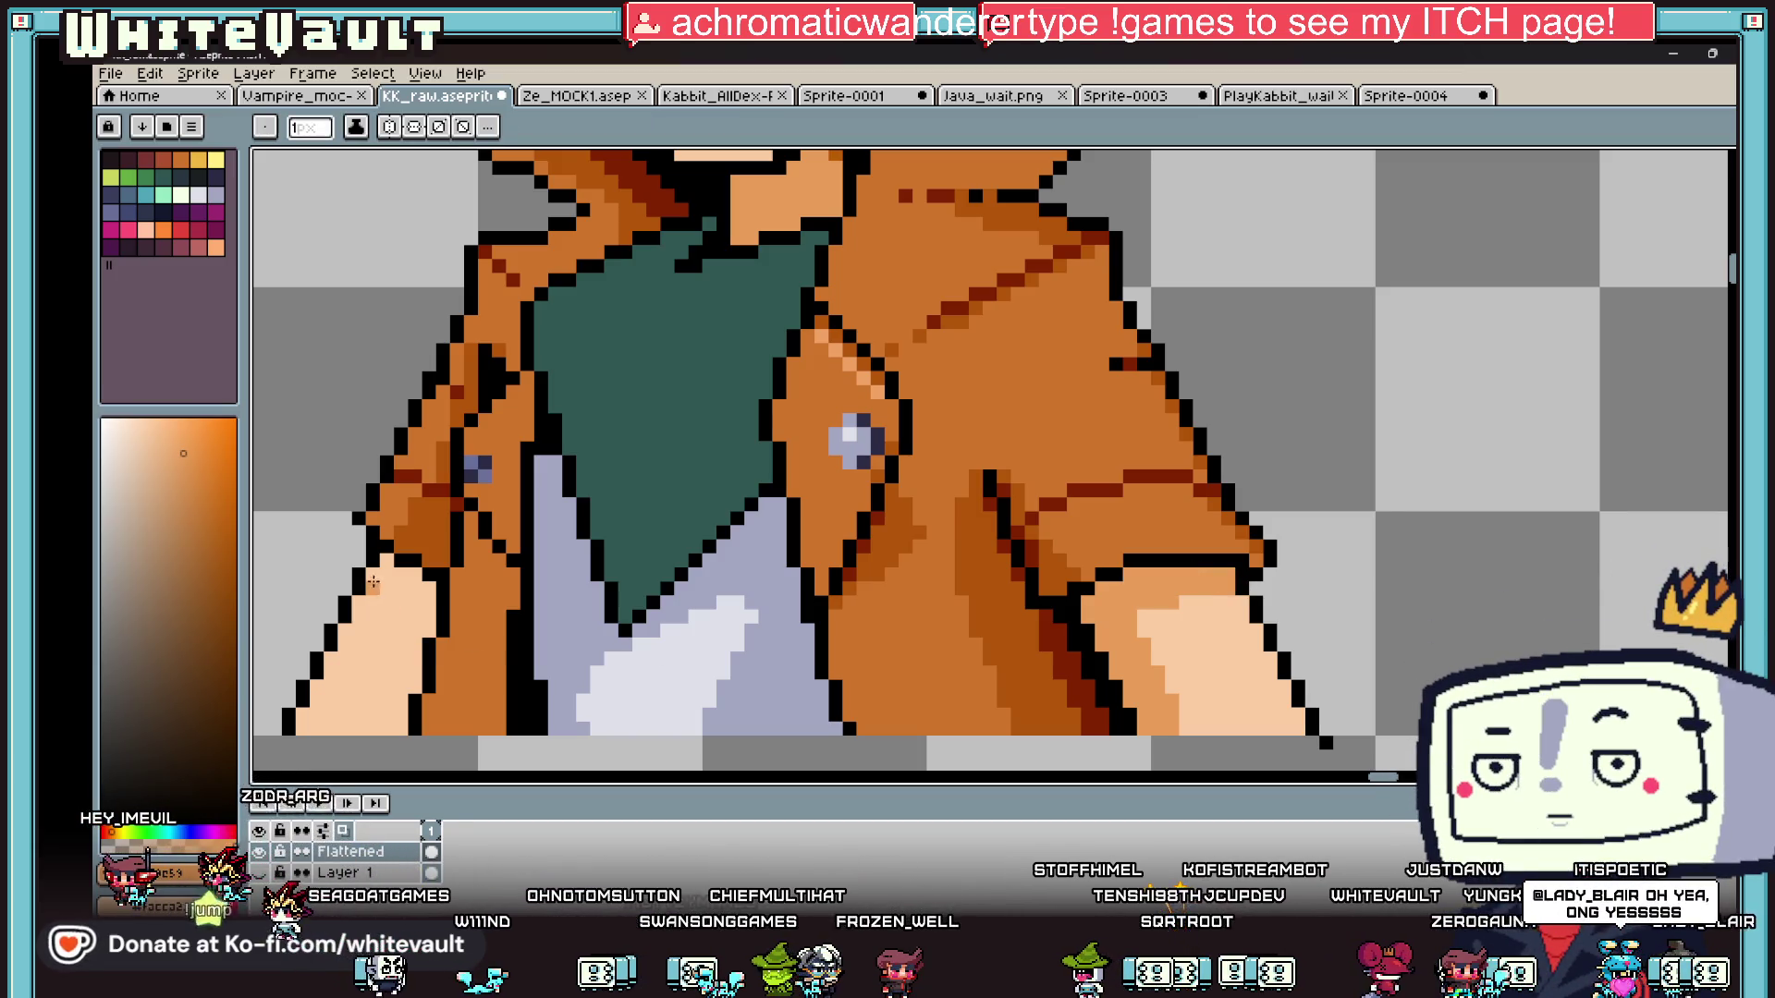
scroll(393, 699, down, 3)
key(g)
click(397, 548)
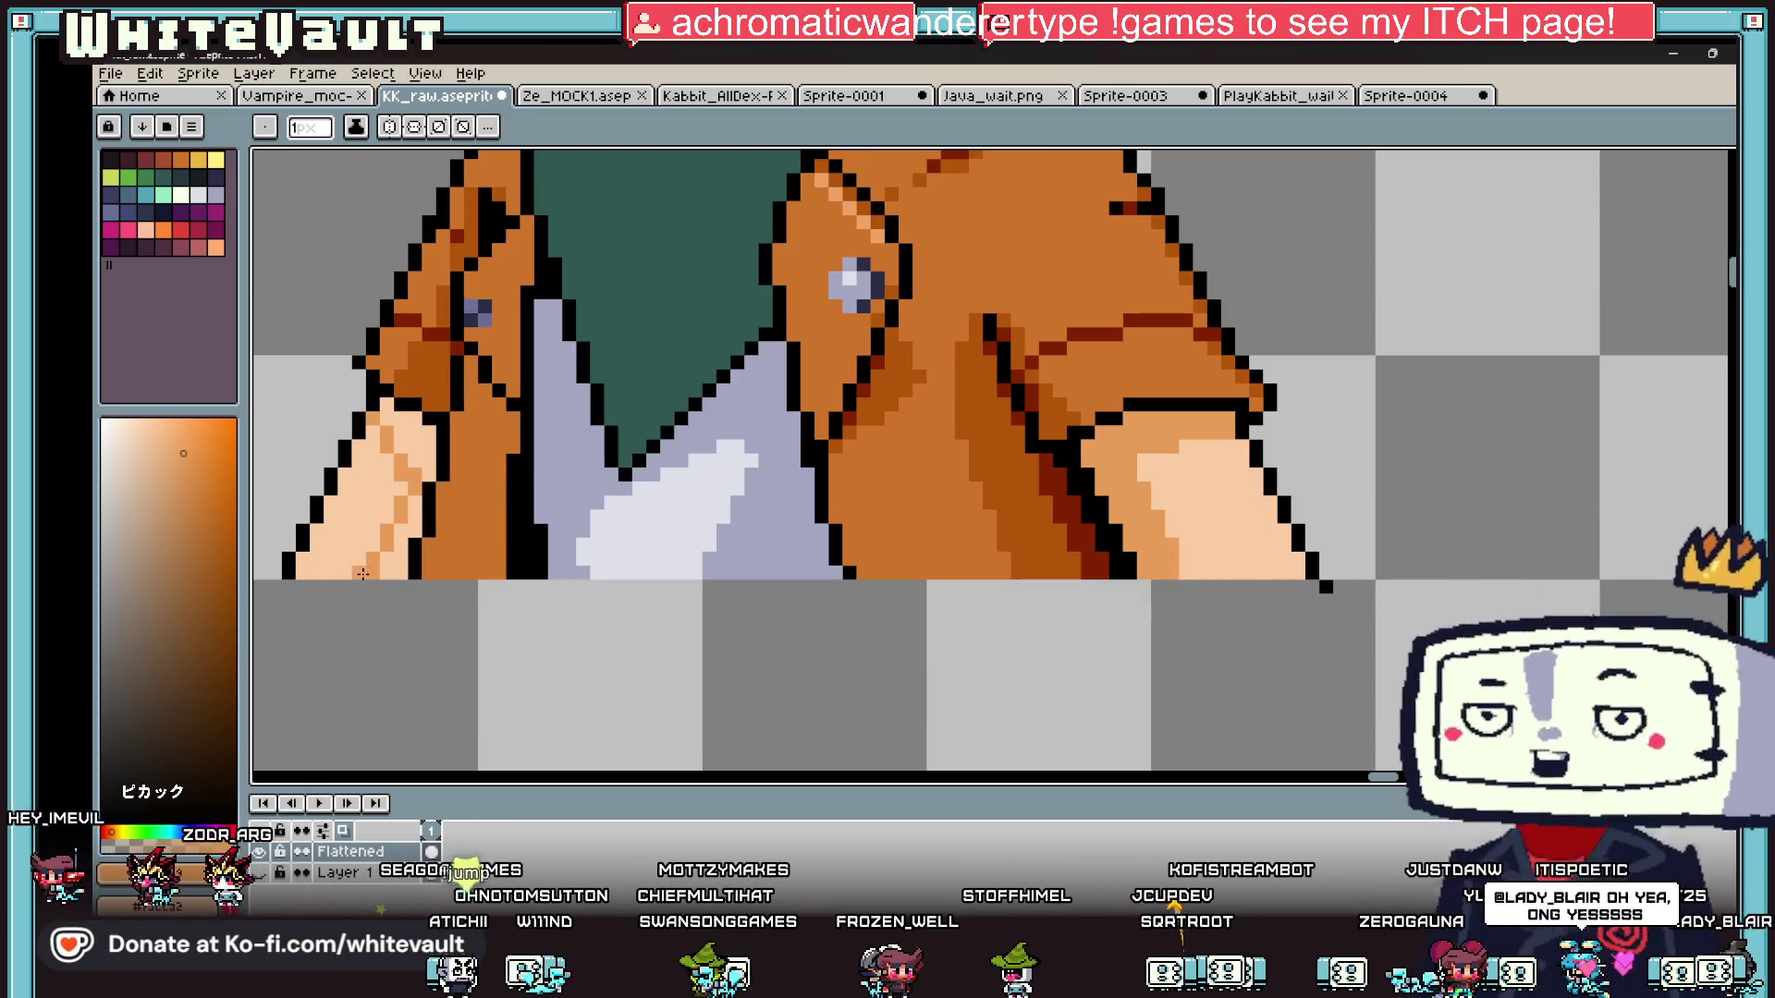
scroll(338, 487, down, 4)
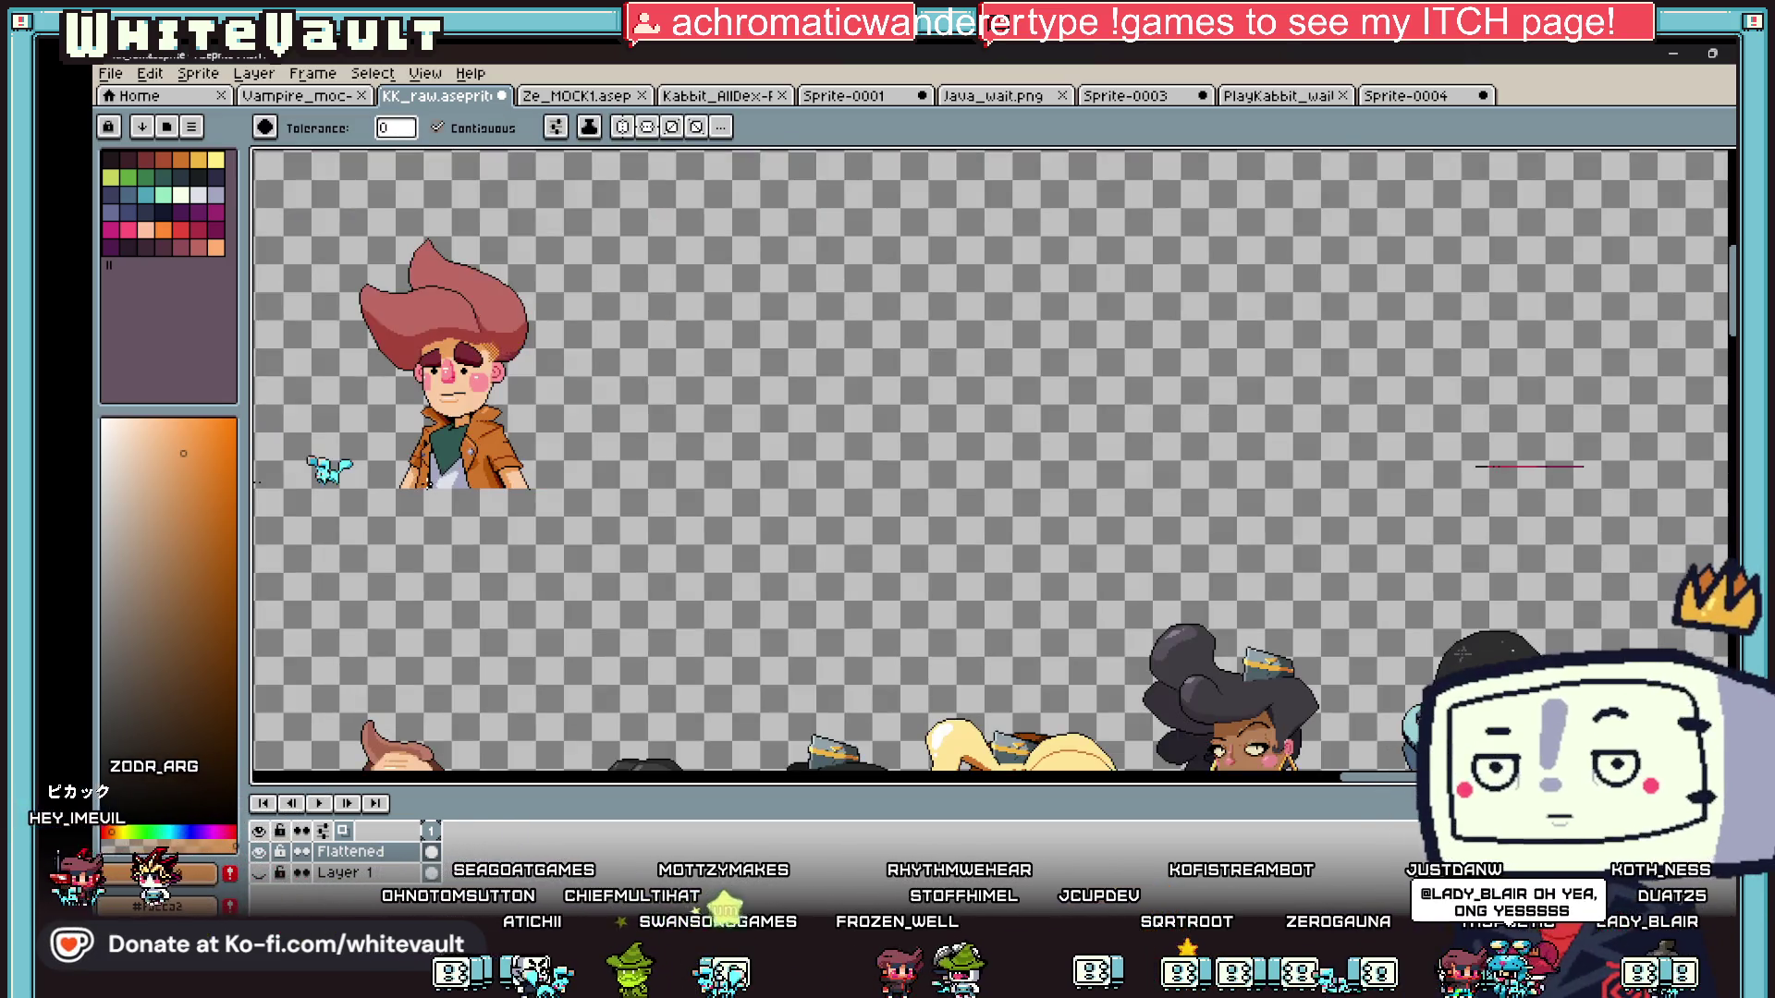
- Sample a lighter green from the small sprite for the scarf folds
scroll(273, 496, up, 2)
scroll(260, 476, down, 2)
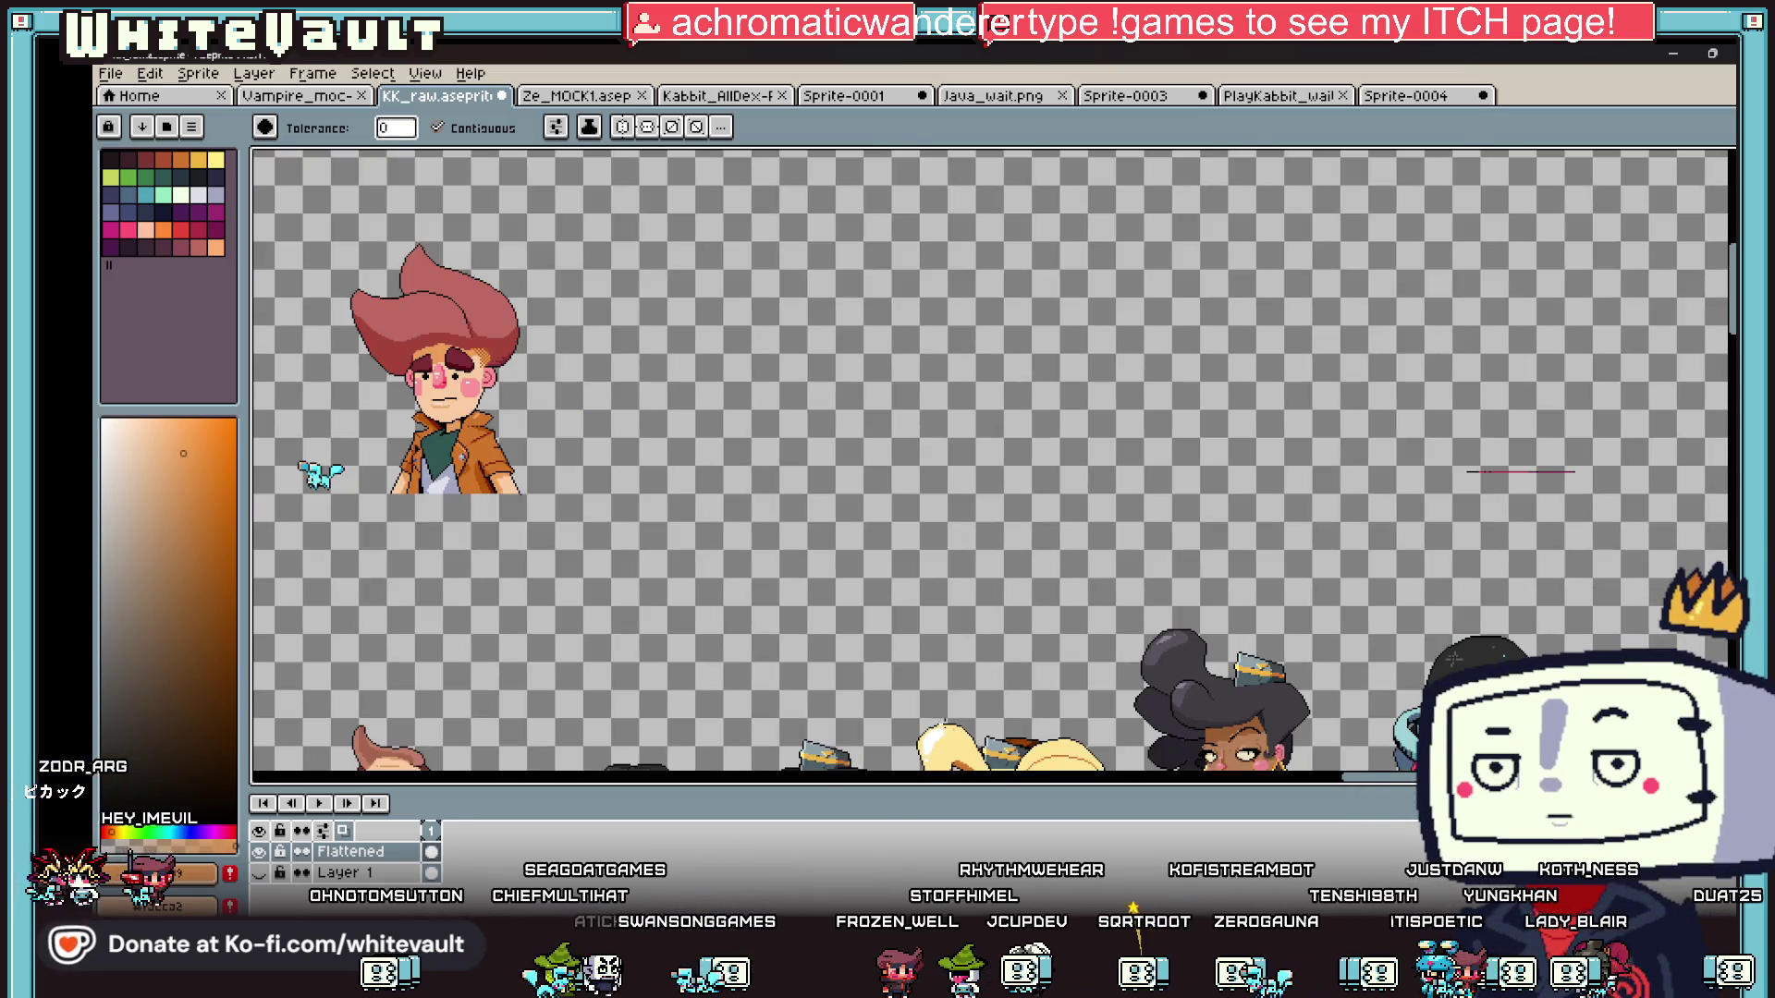
drag(1424, 778, 1385, 781)
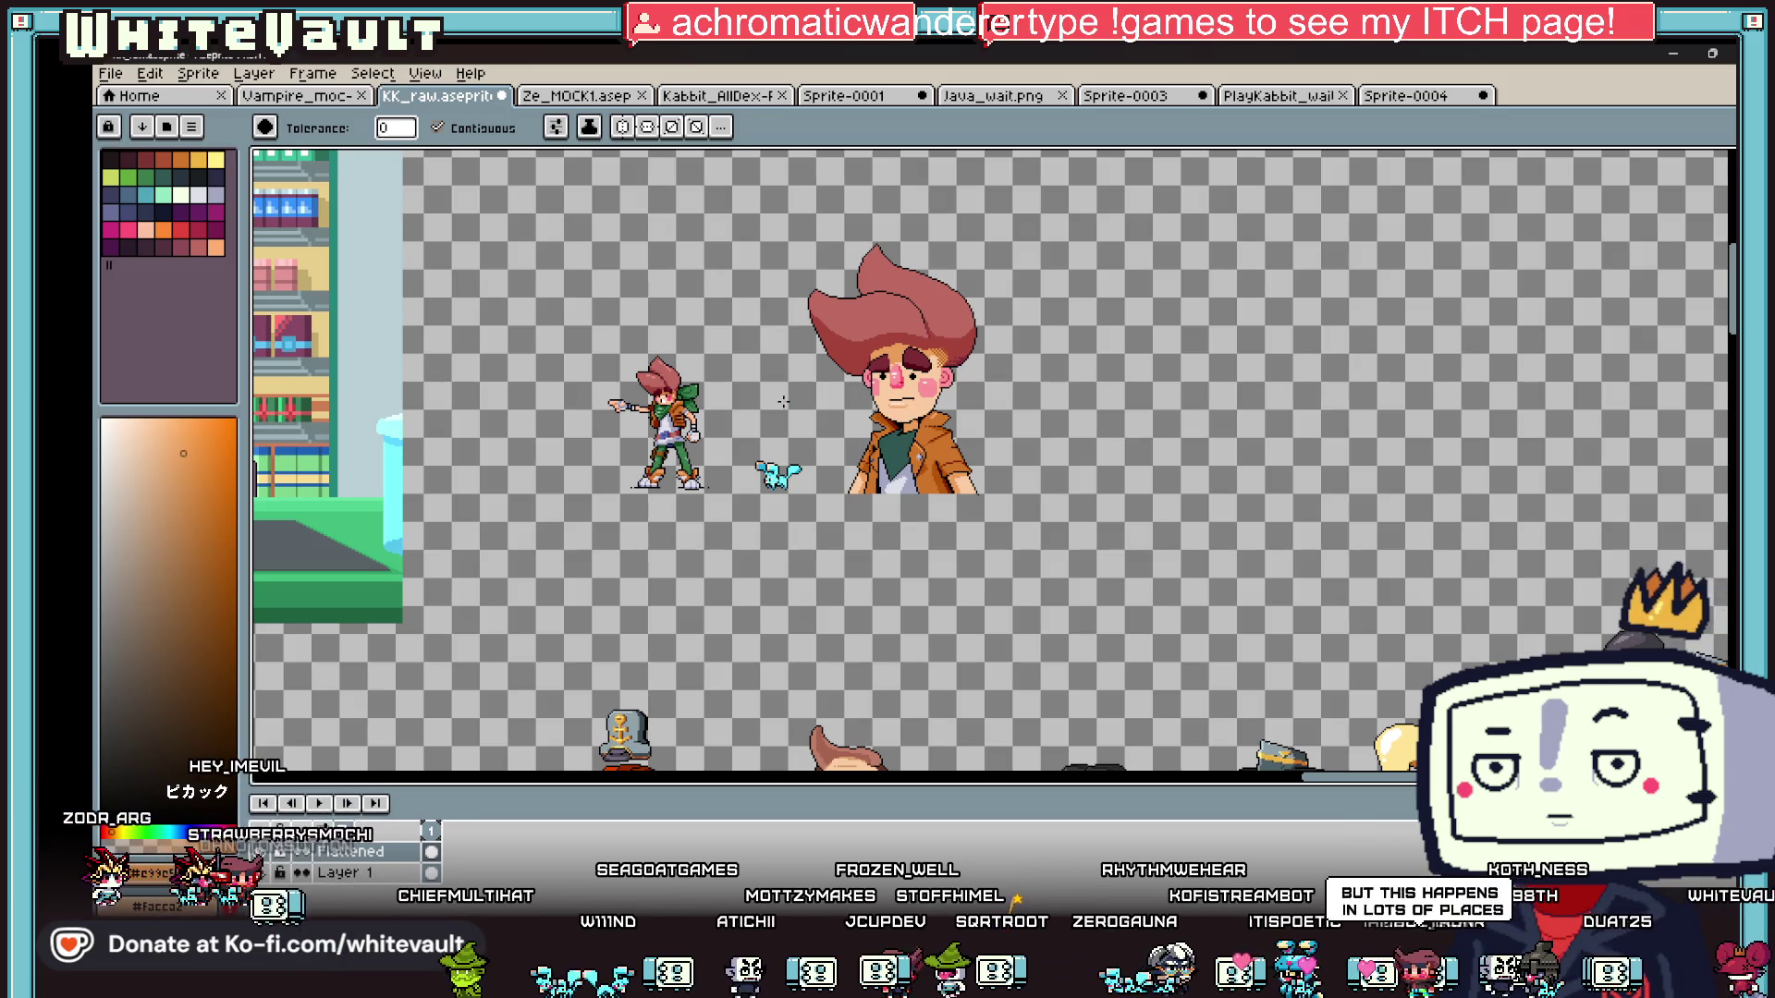
key(i)
scroll(688, 406, up, 2)
click(652, 392)
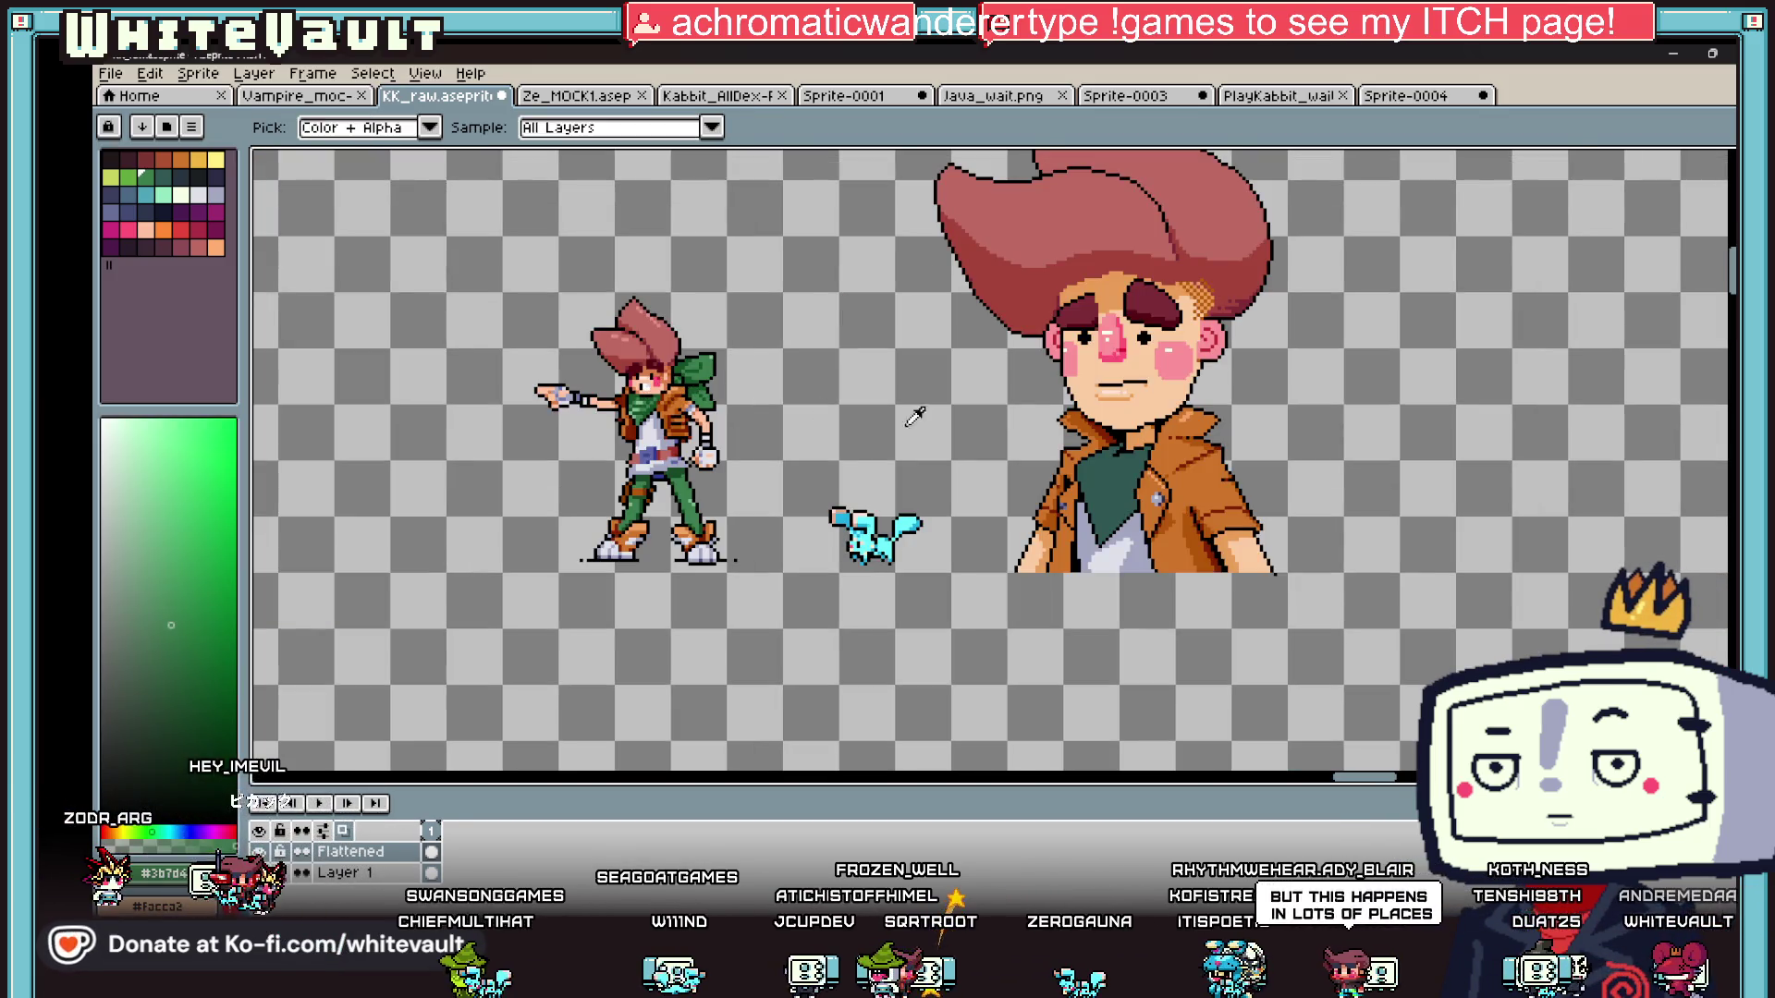
- Draw light green fold lines across the scarf with the 1px pencil
key(b)
scroll(1128, 448, up, 3)
mouse_move(1121, 440)
mouse_down()
mouse_move(949, 455)
mouse_move(934, 500)
mouse_move(911, 492)
mouse_up()
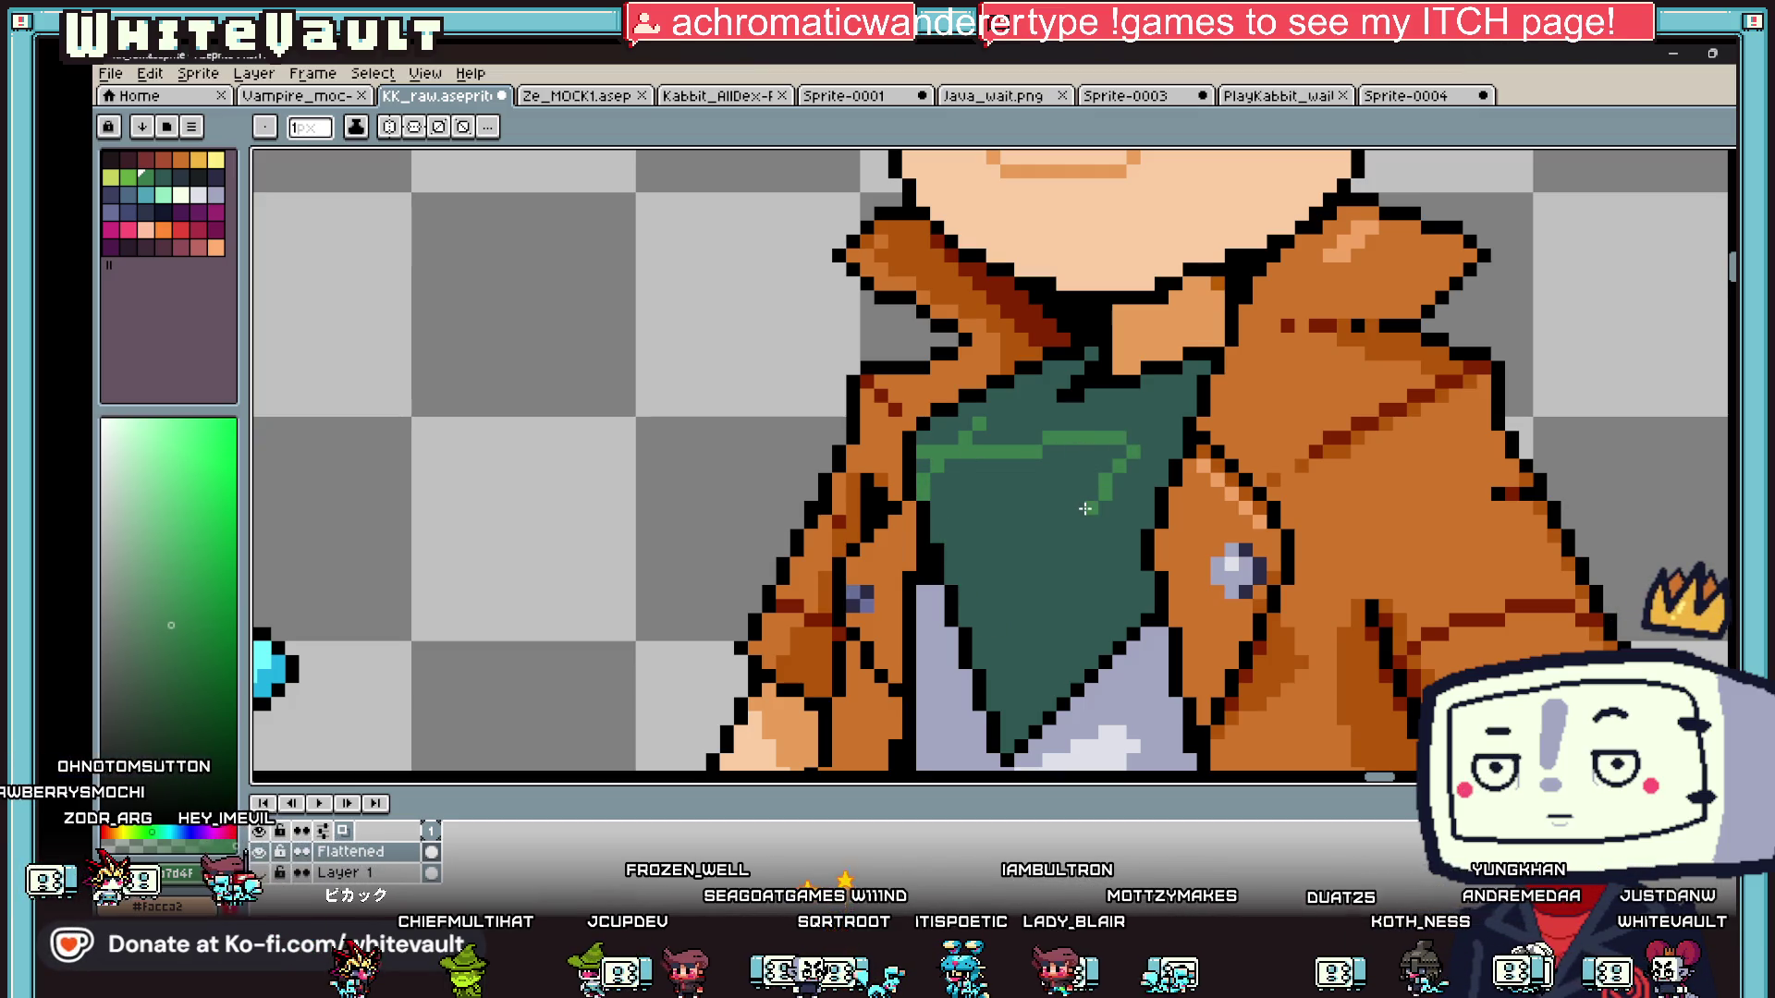
mouse_move(1119, 546)
mouse_down()
mouse_move(1005, 689)
mouse_move(967, 582)
mouse_up()
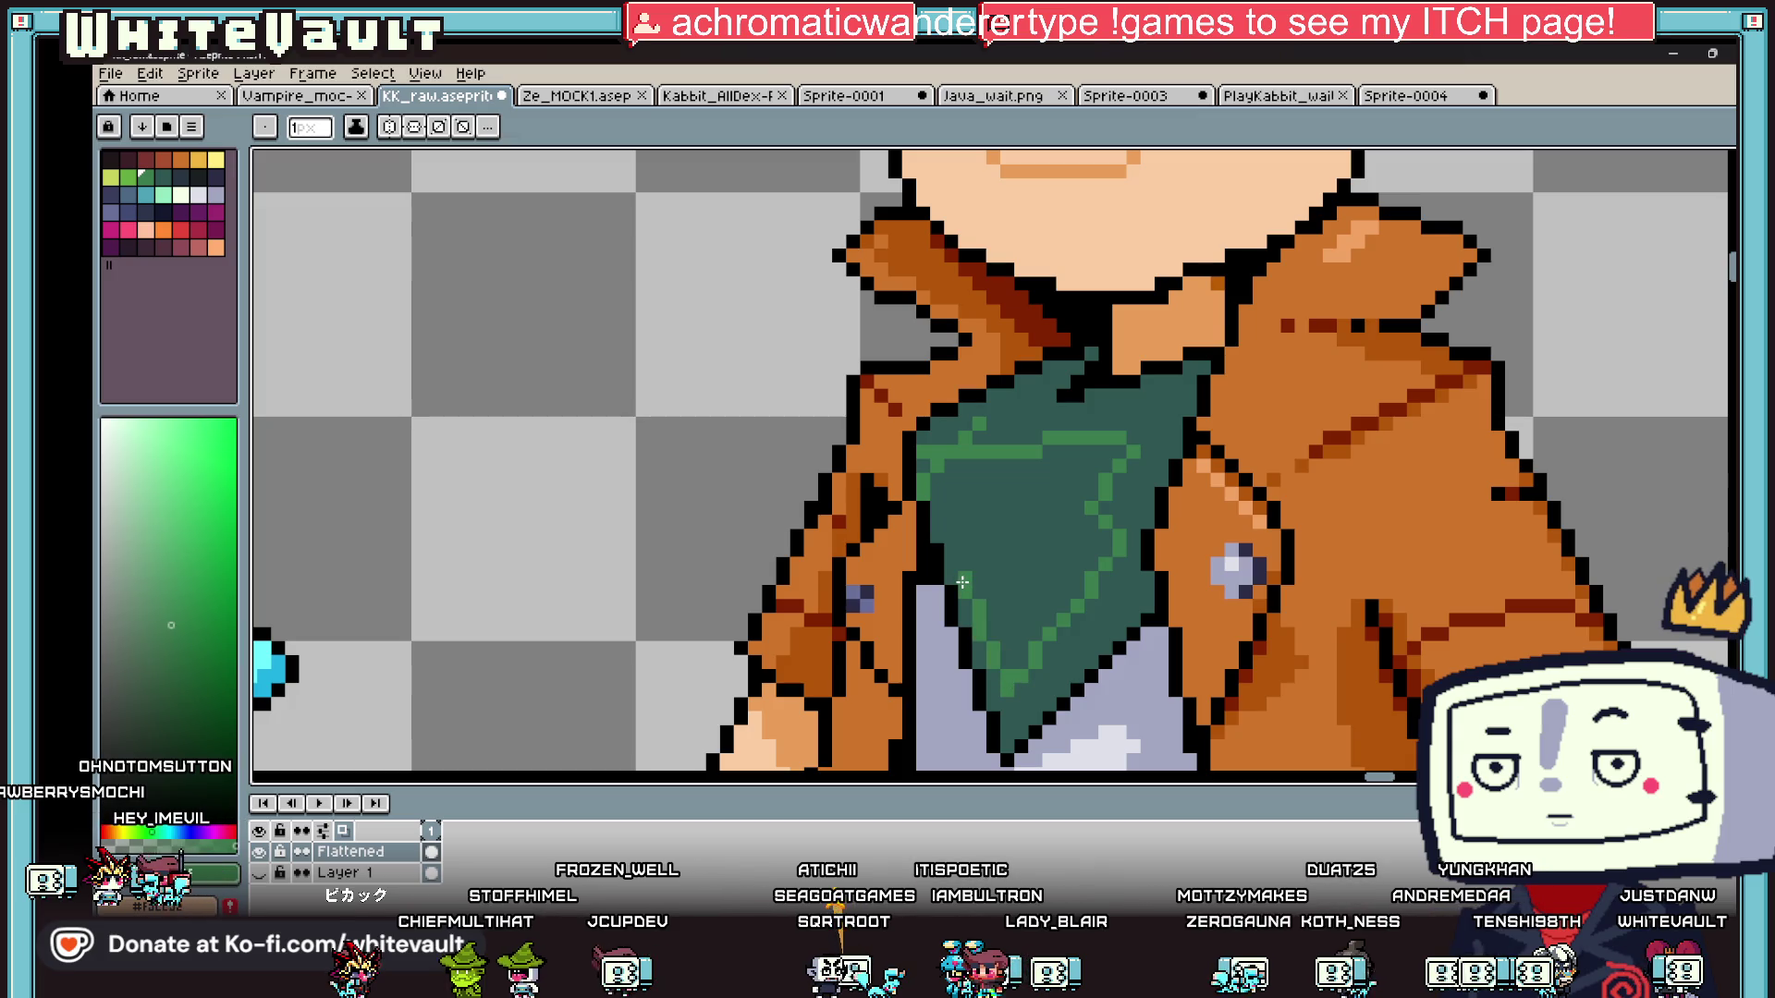
key(g)
scroll(964, 582, down, 5)
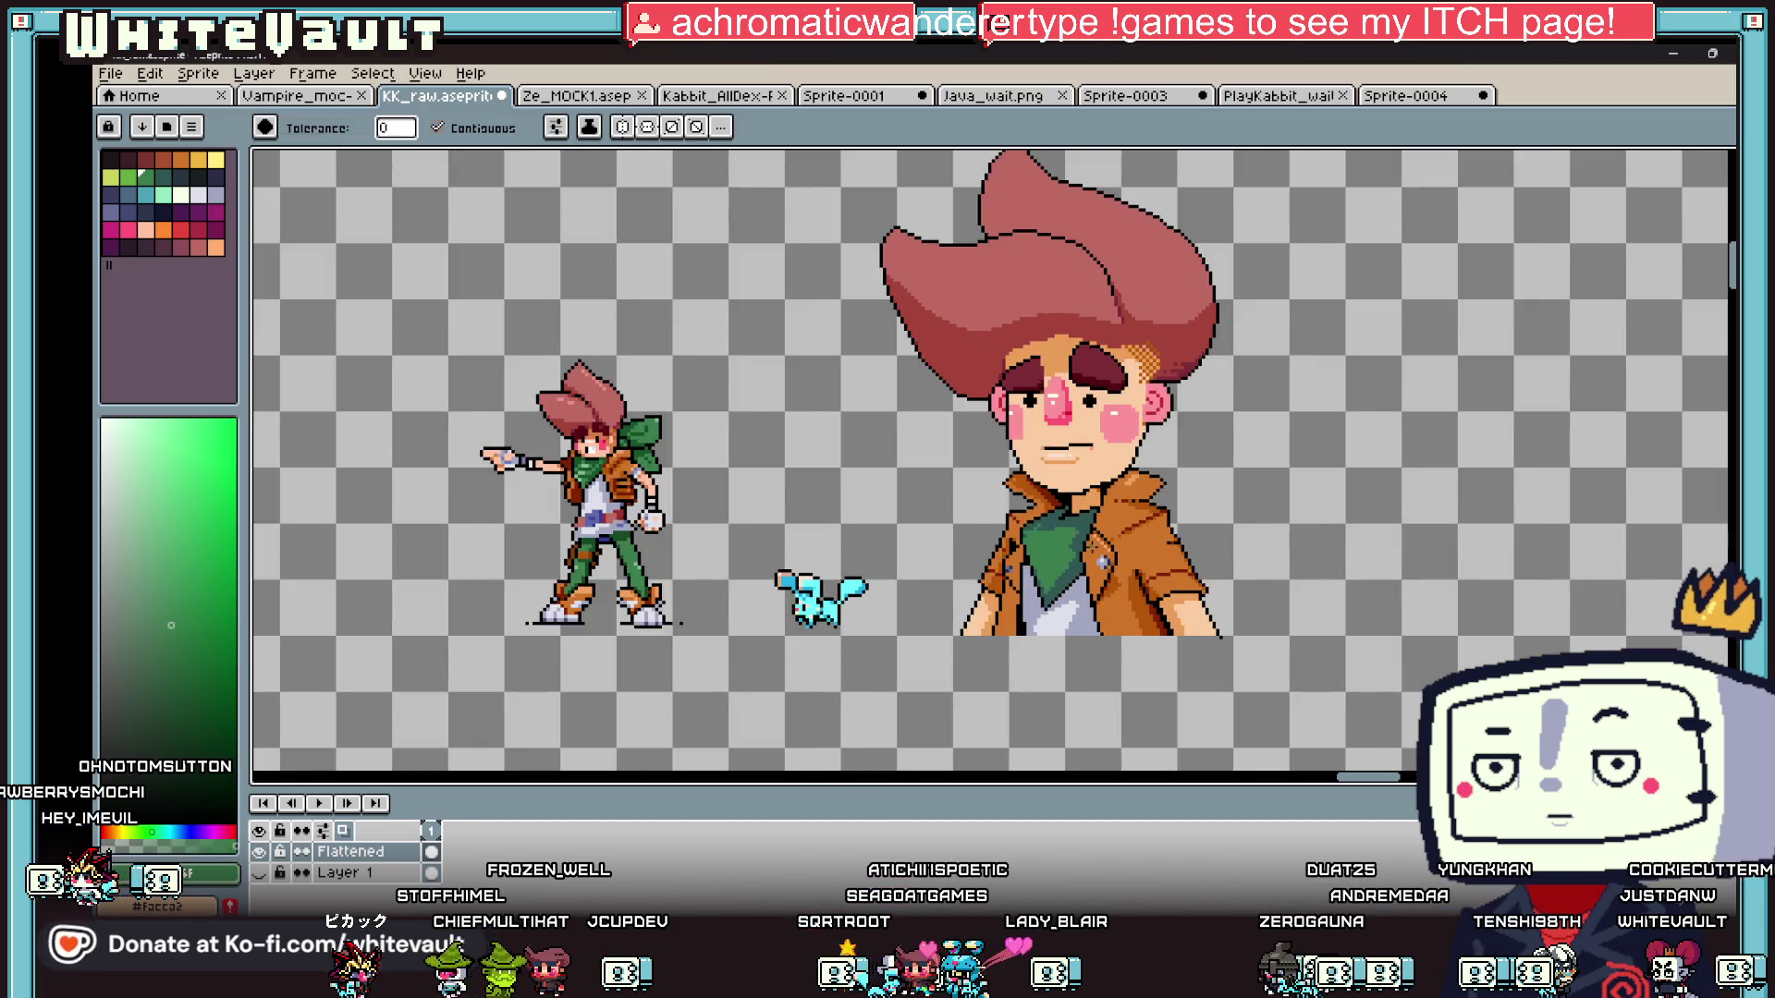
scroll(1072, 555, up, 2)
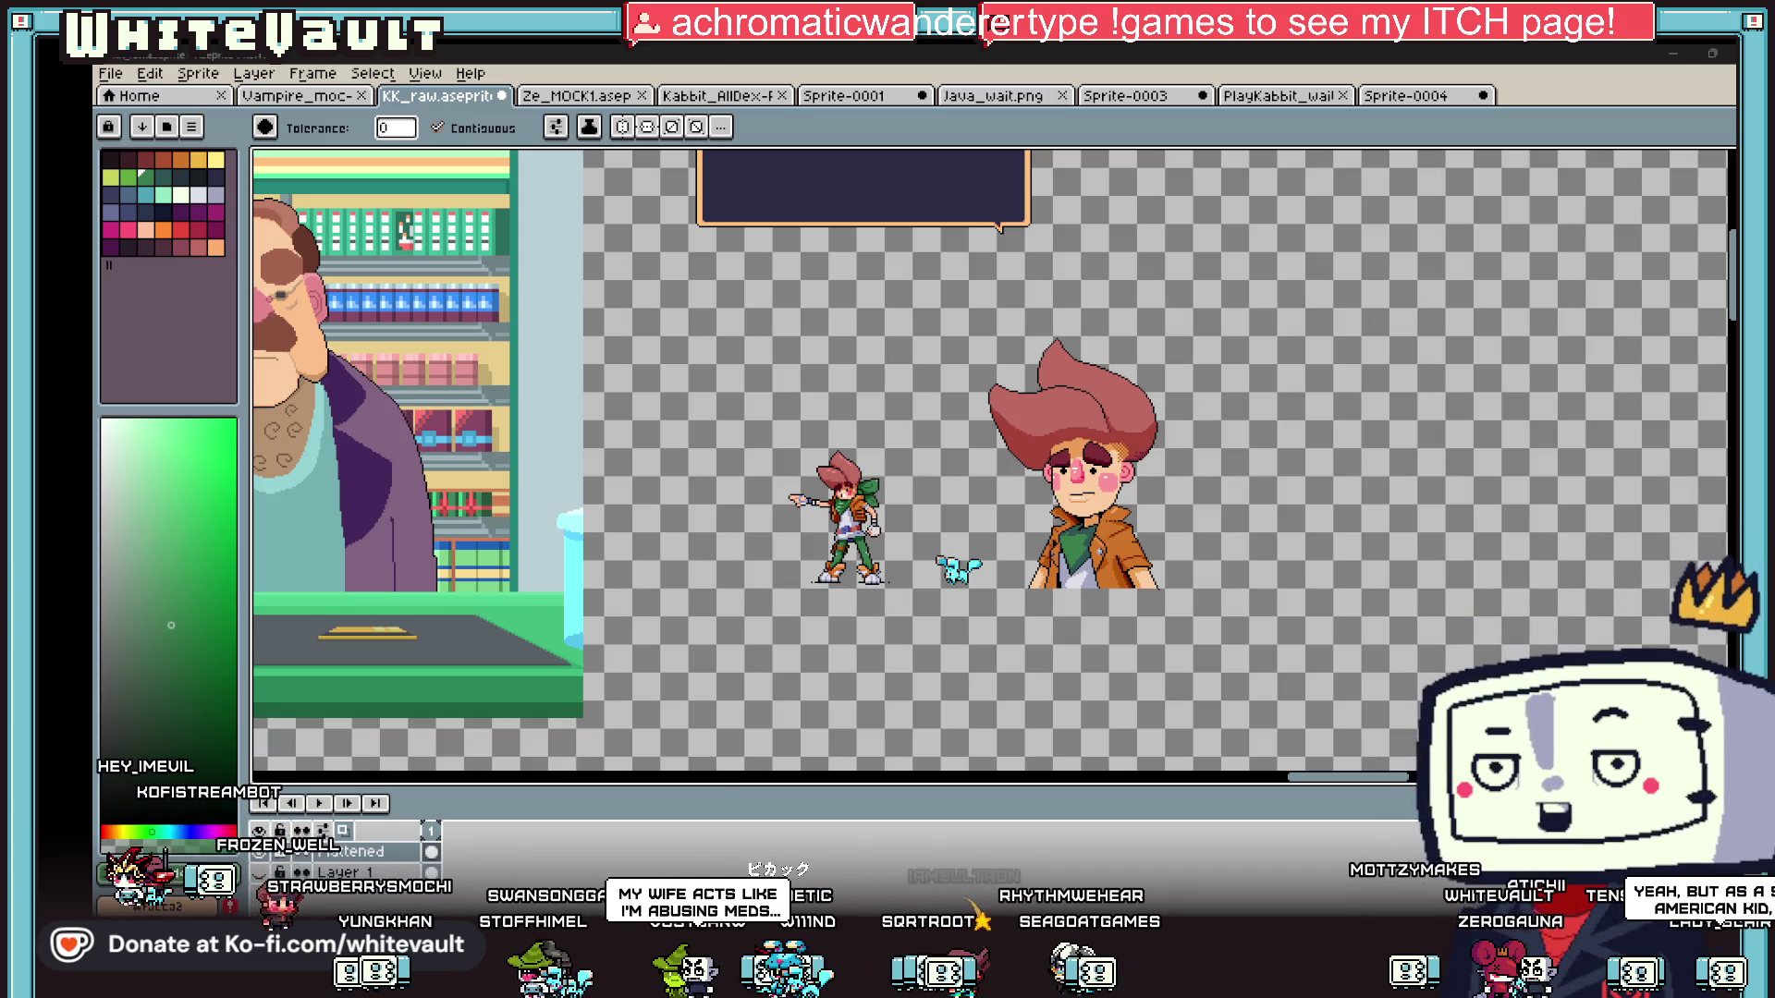
- Swap to the dark colour and draw a diagonal dark line across the scarf
scroll(987, 463, up, 3)
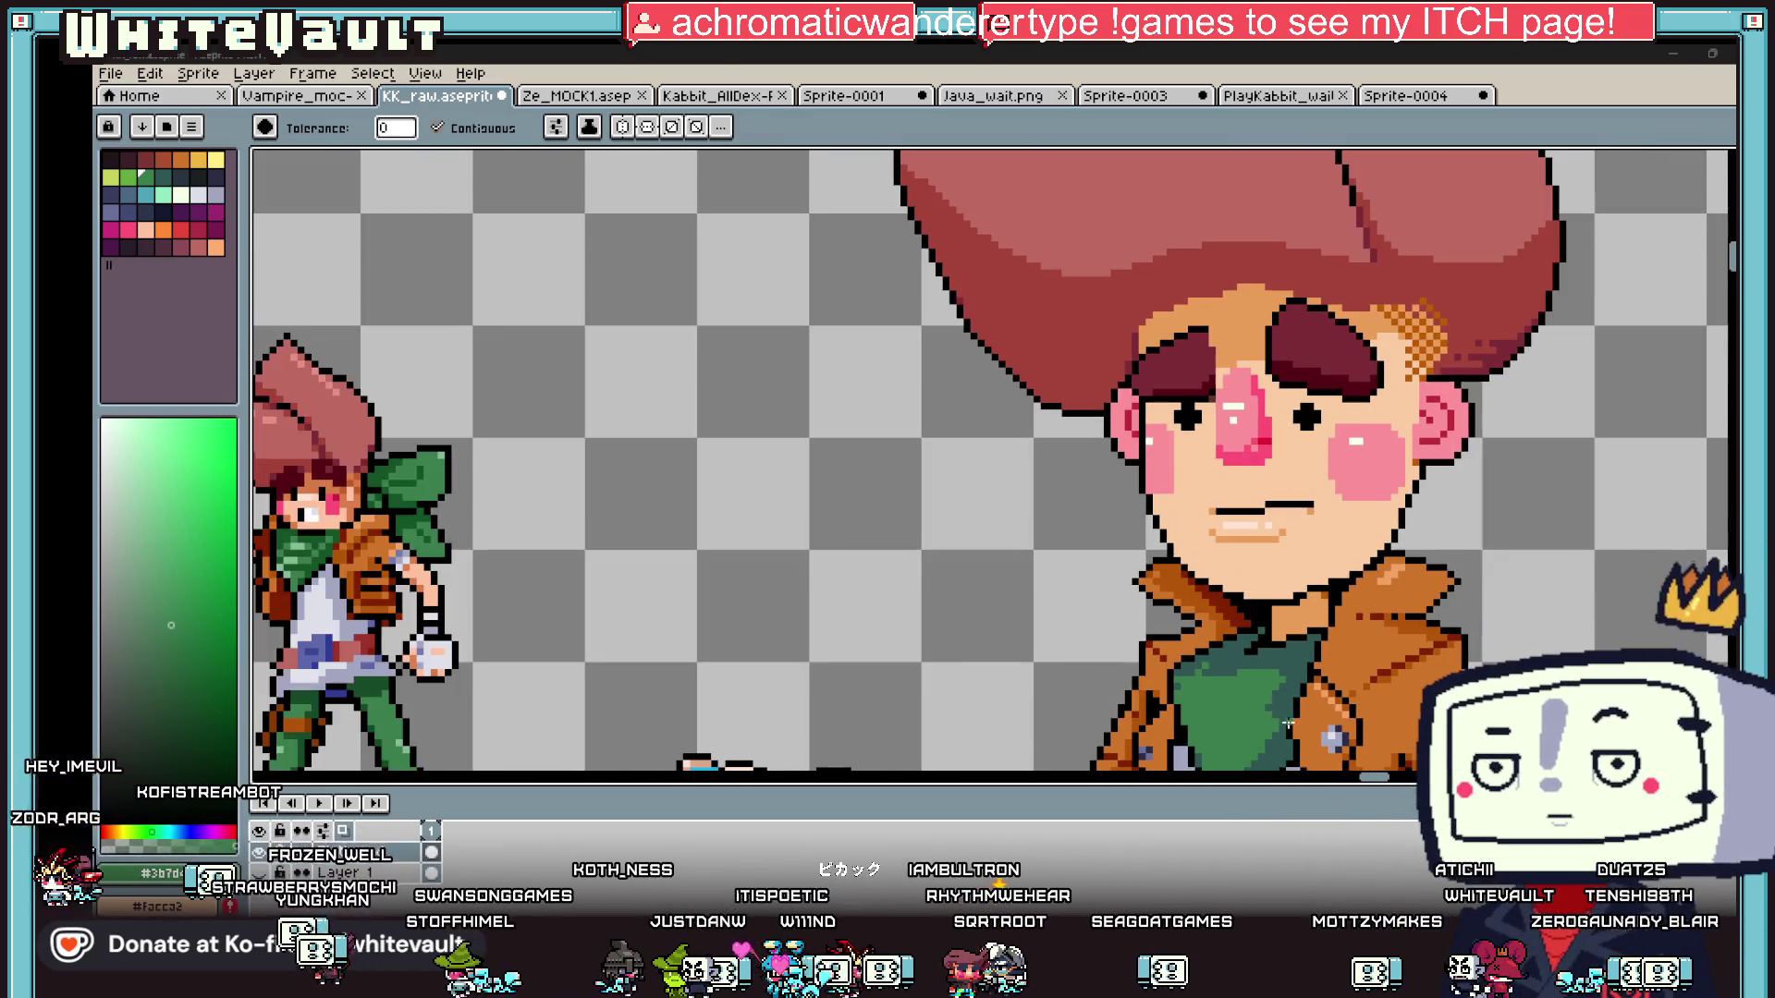
scroll(1303, 751, up, 2)
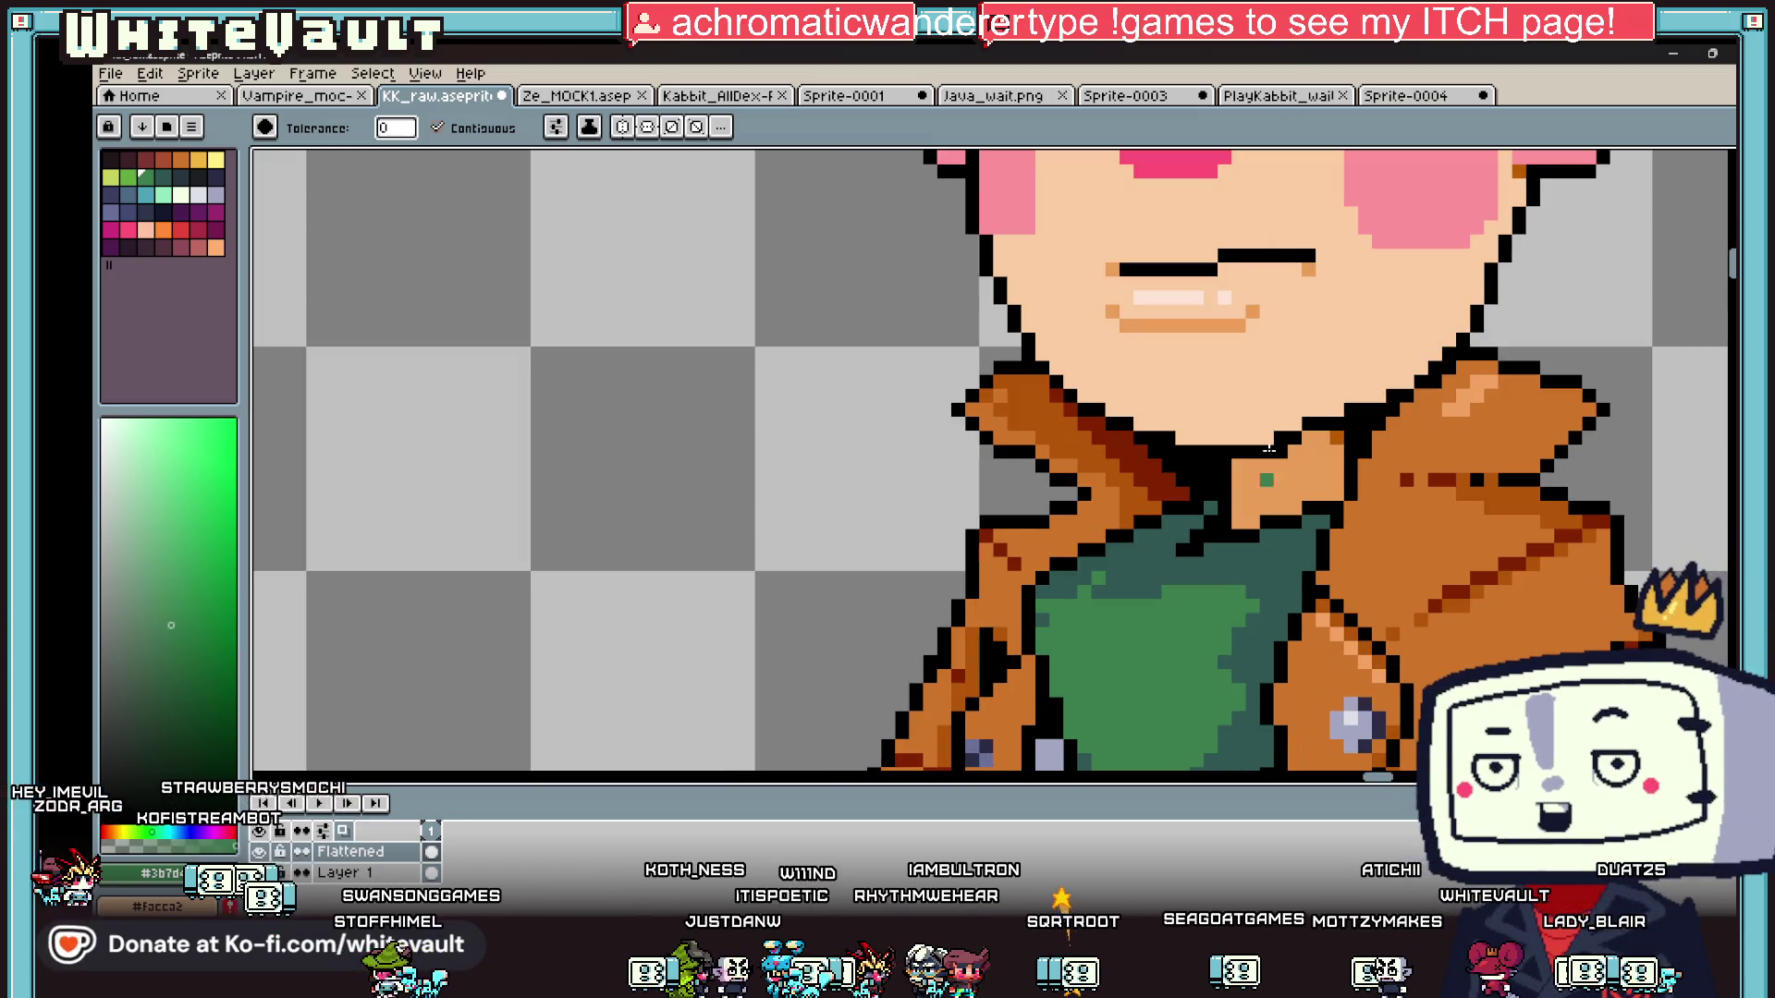
key(x)
key(b)
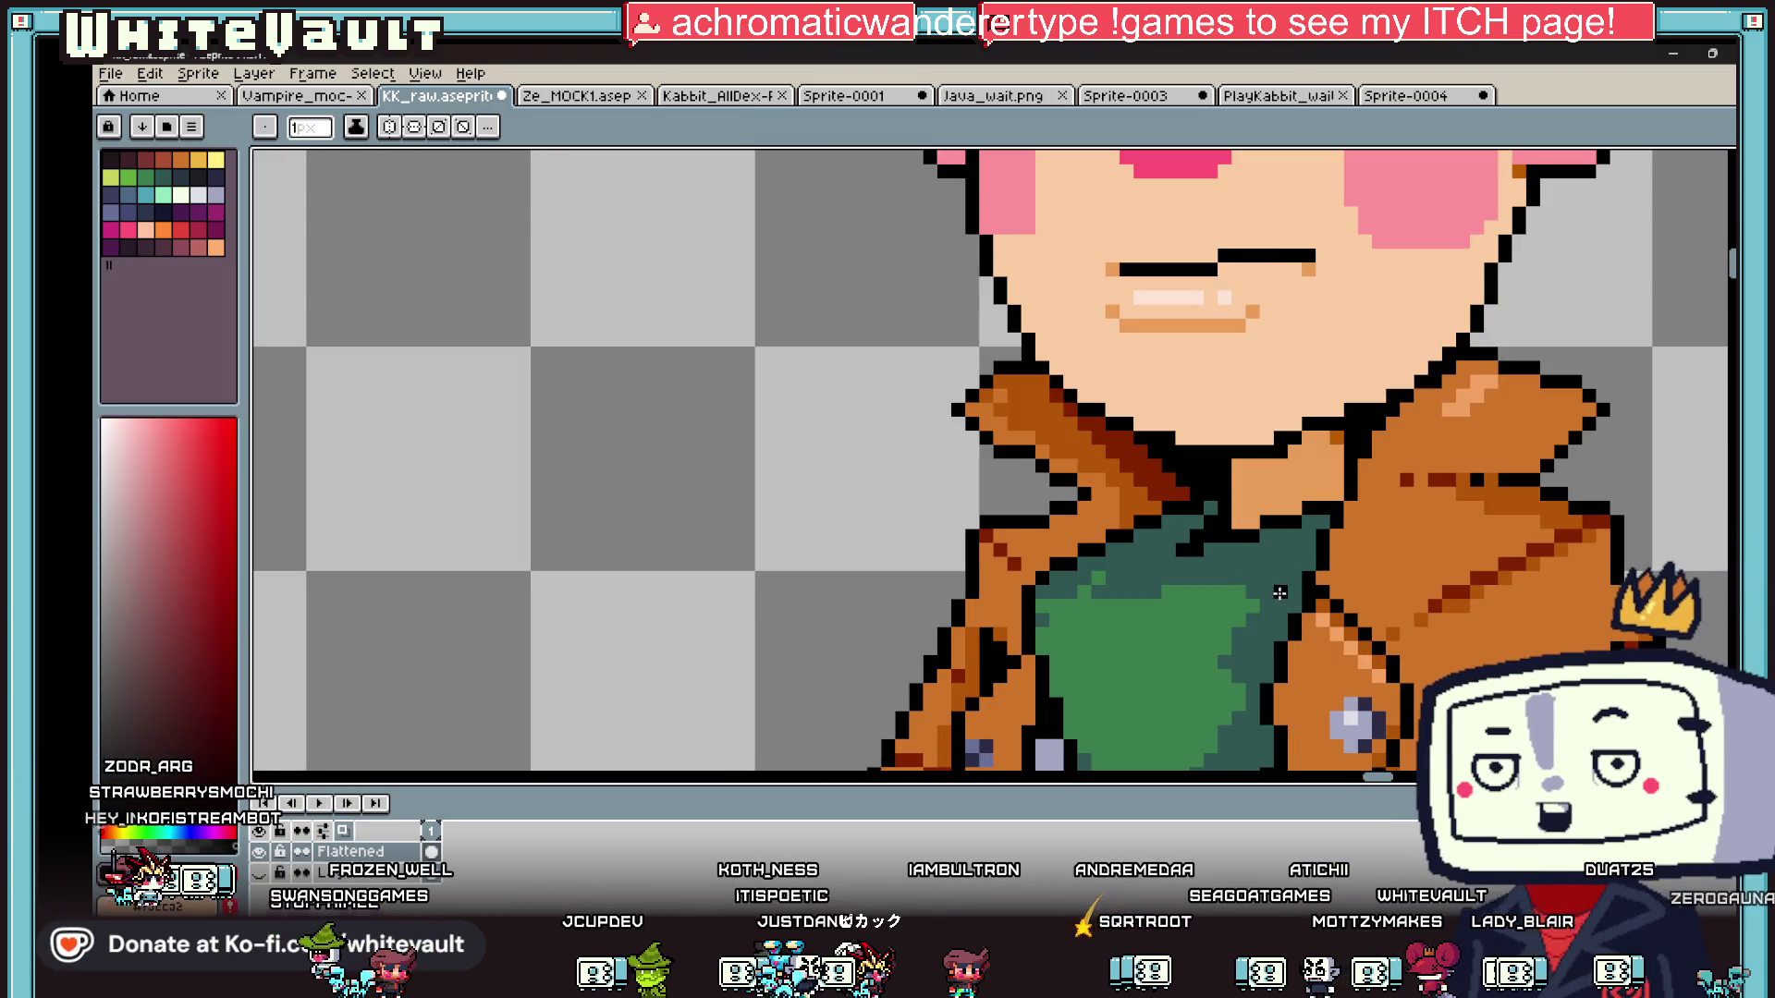
scroll(1291, 581, down, 4)
scroll(1248, 645, up, 6)
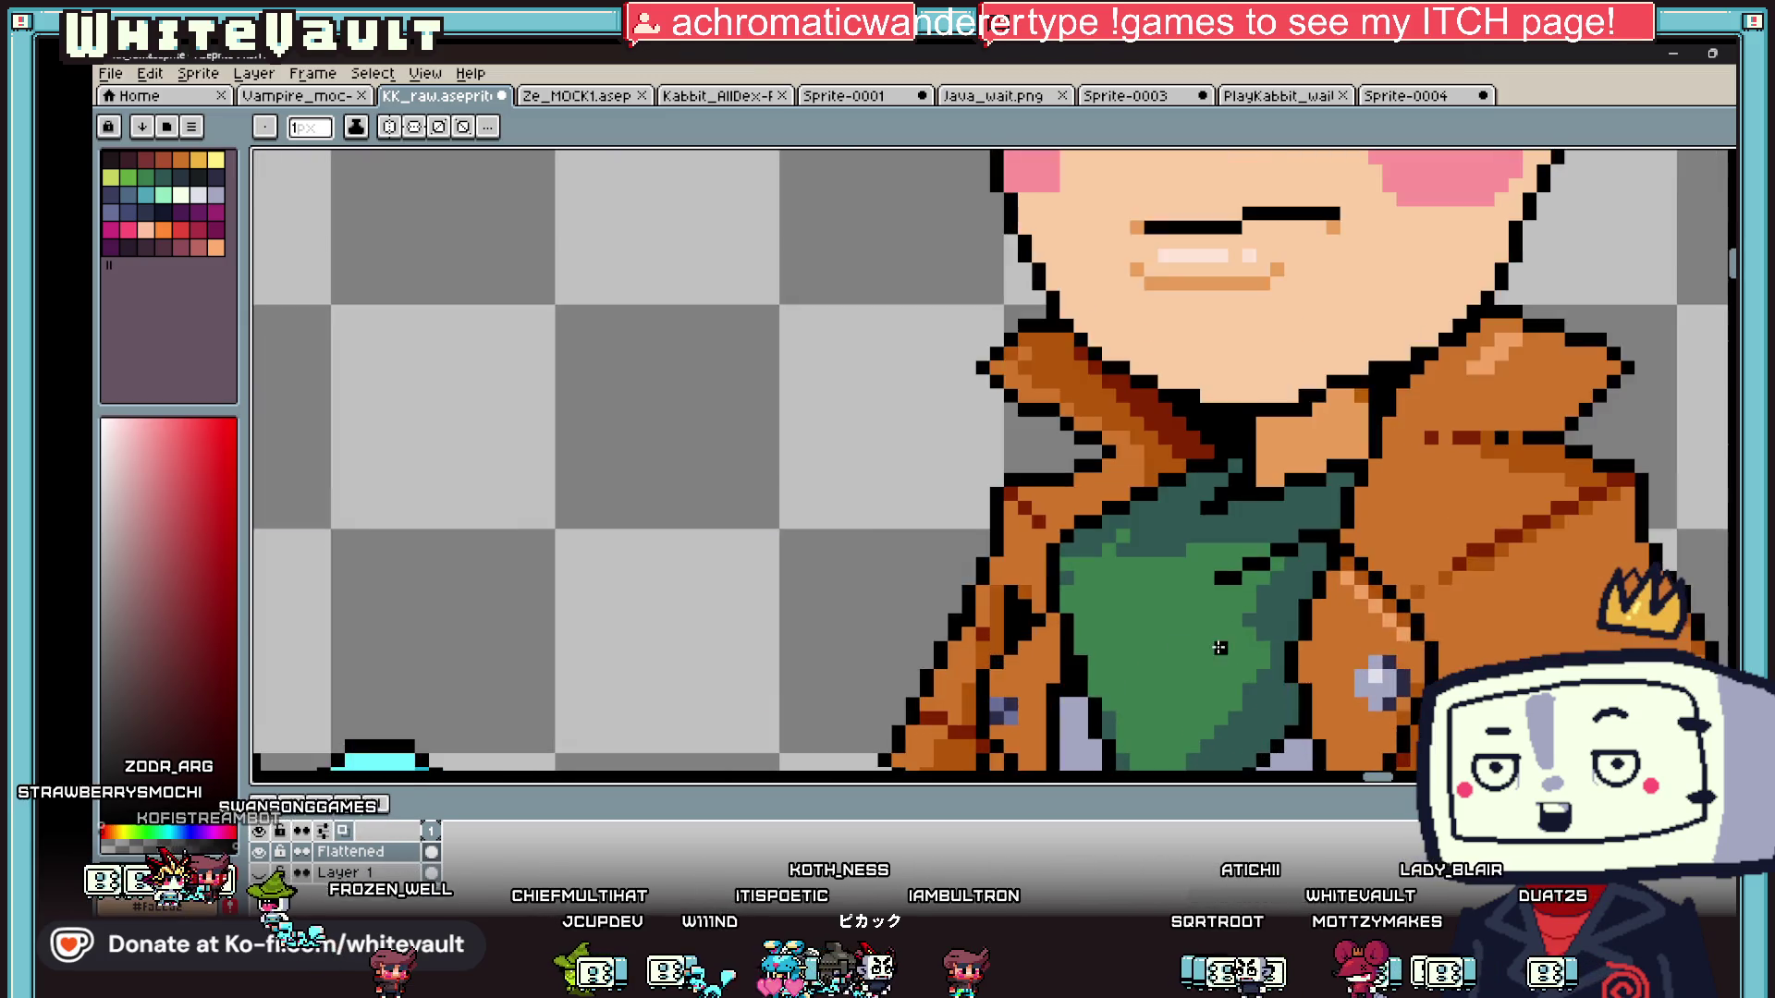
drag(1247, 645, 1303, 585)
scroll(1305, 584, down, 4)
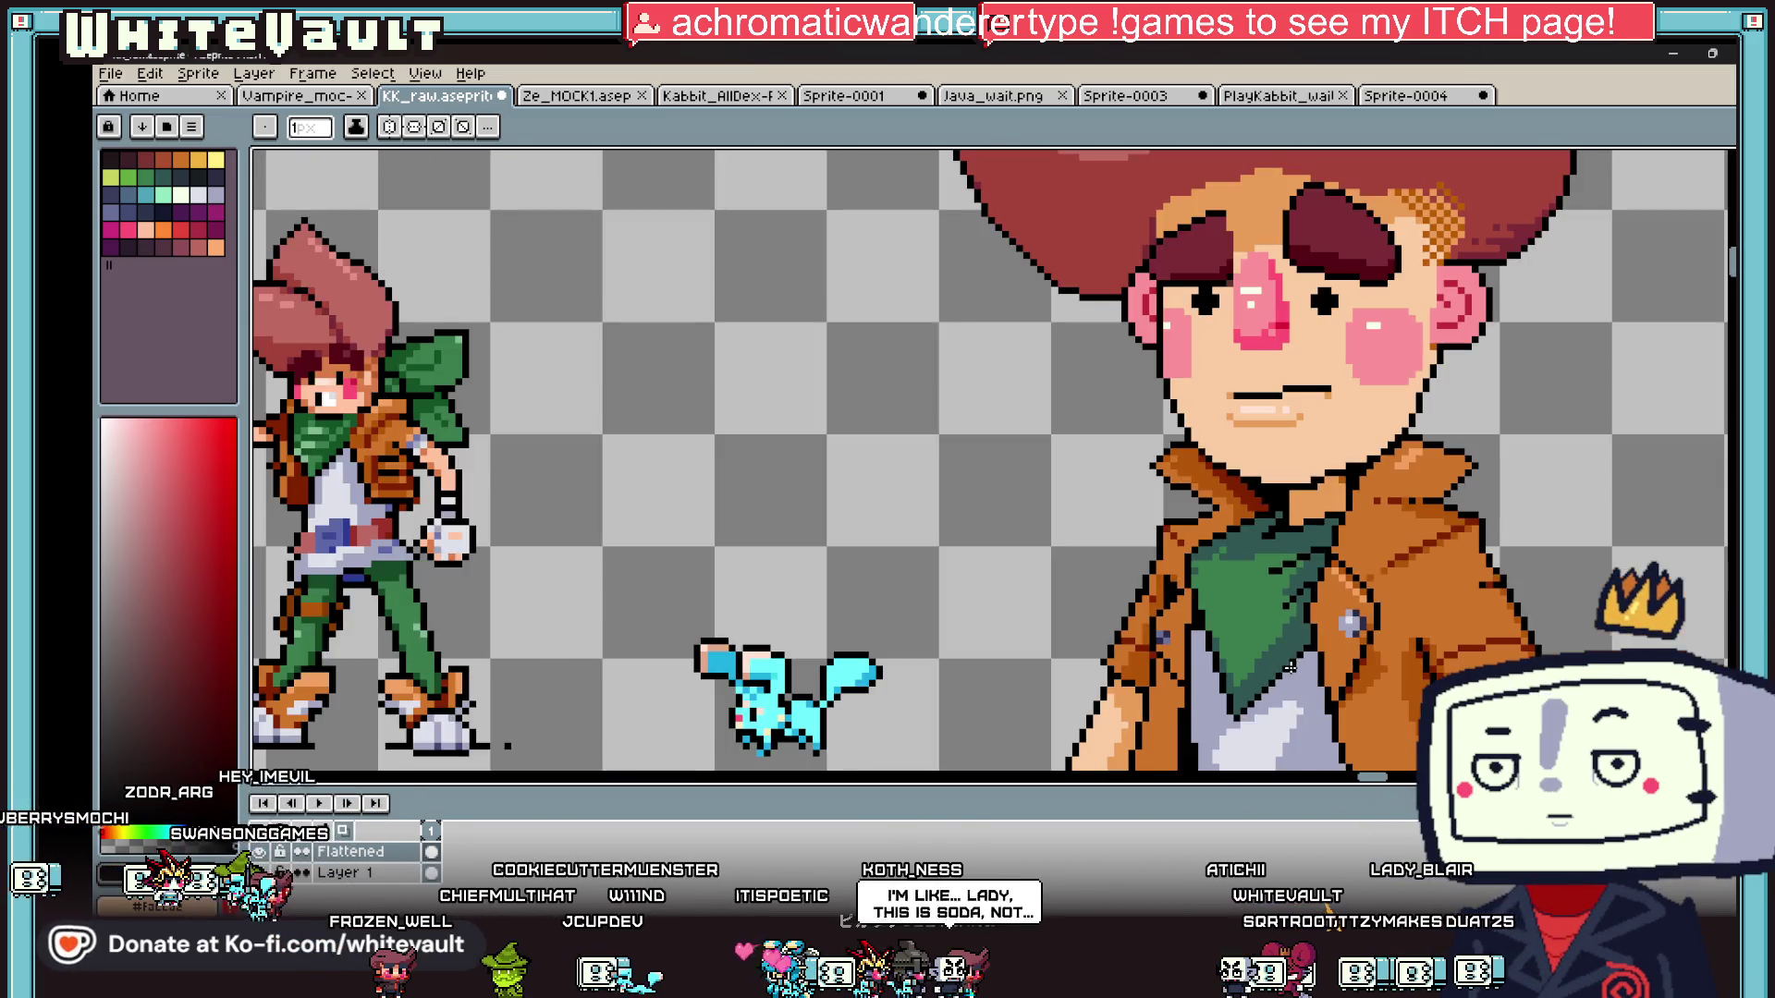
scroll(1094, 495, up, 6)
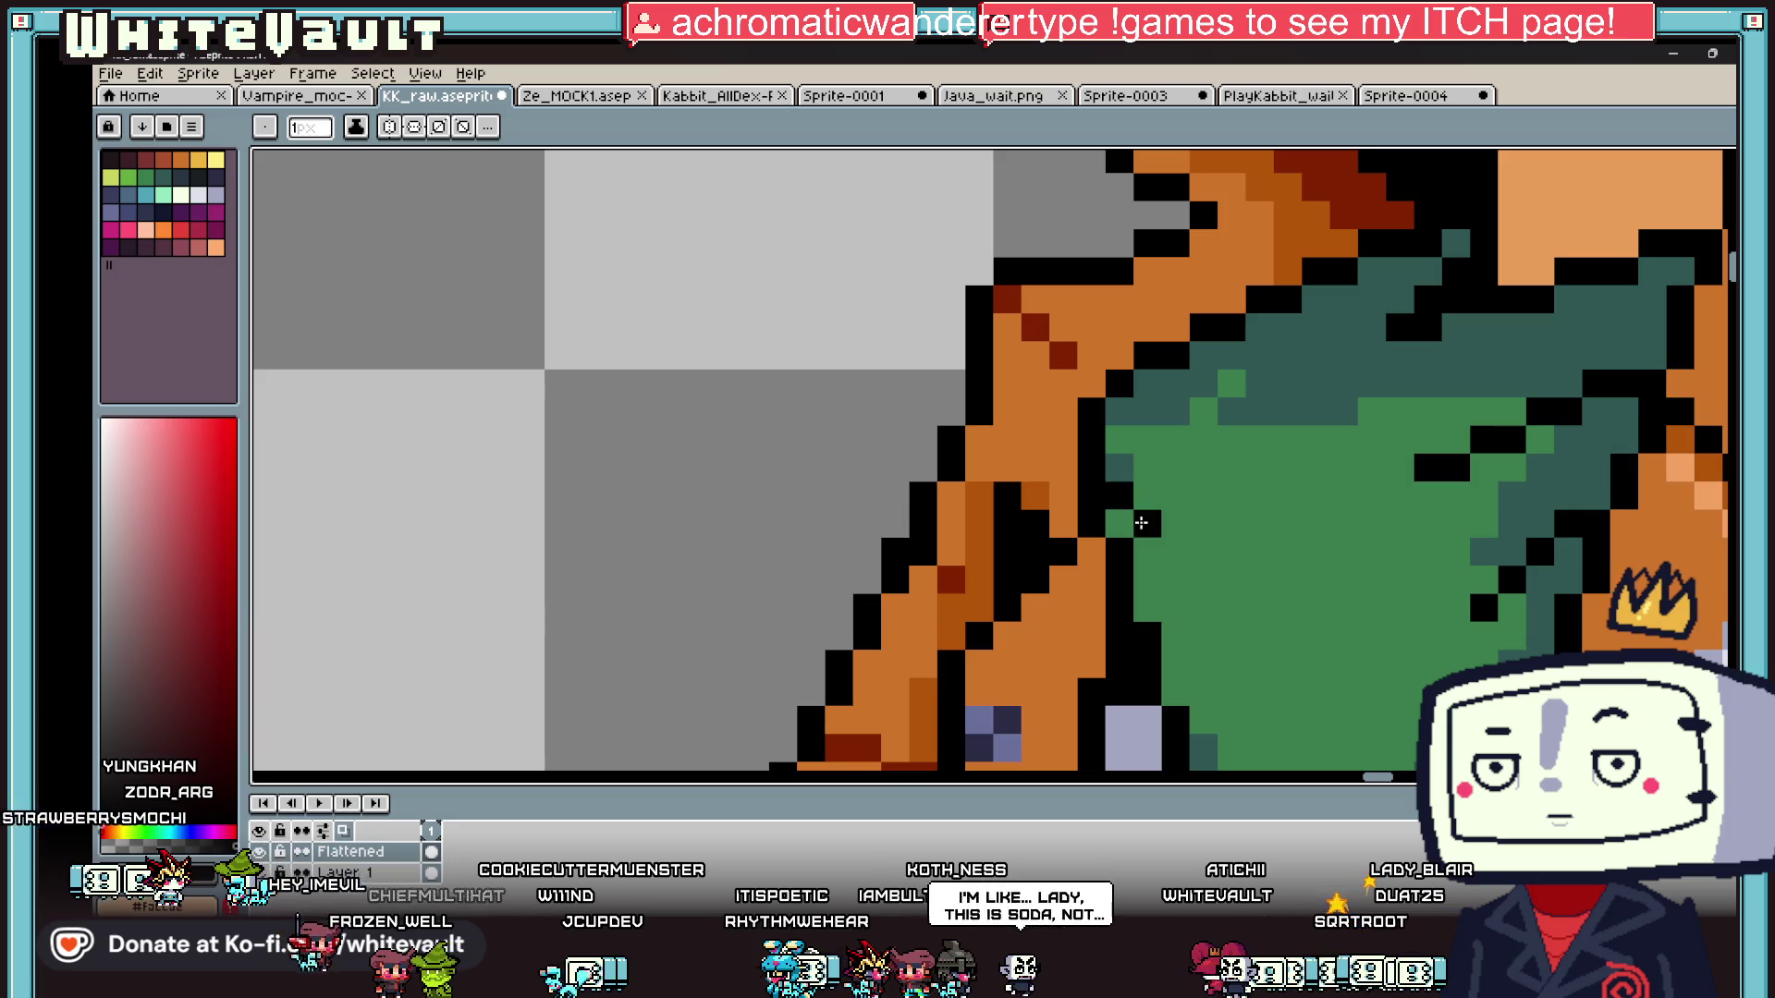
scroll(1142, 524, down, 5)
scroll(1270, 602, up, 4)
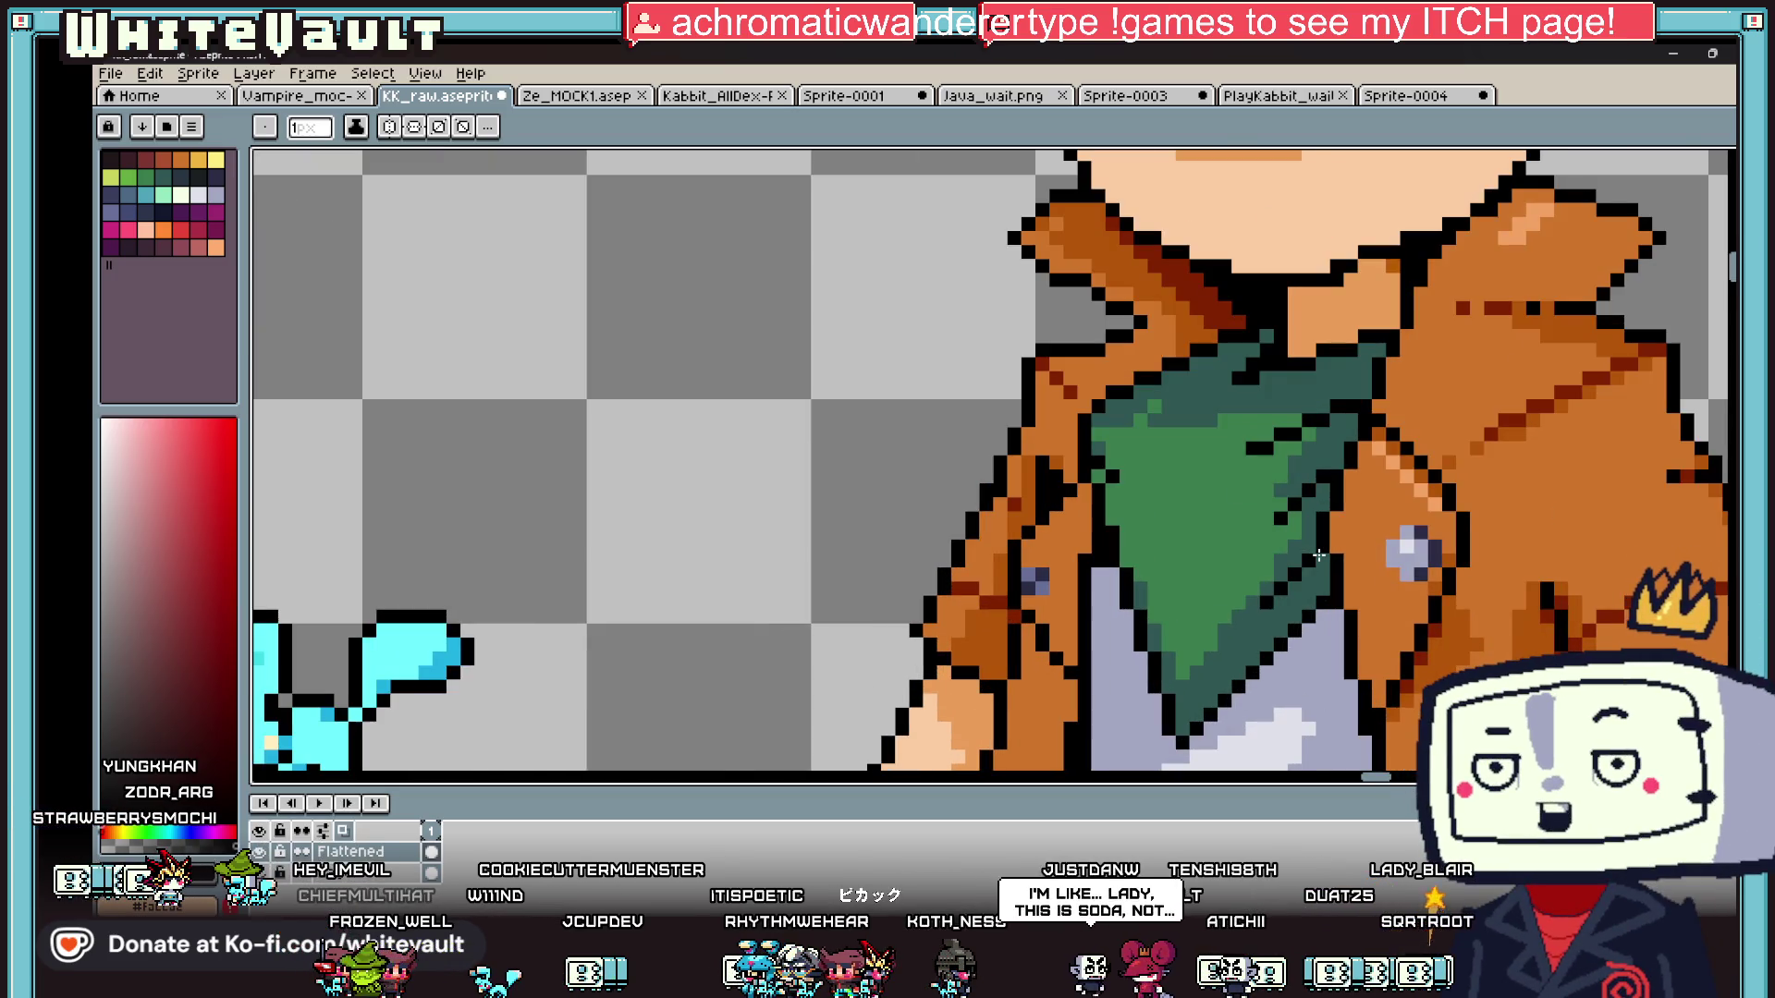
scroll(1318, 556, down, 4)
scroll(1250, 438, up, 5)
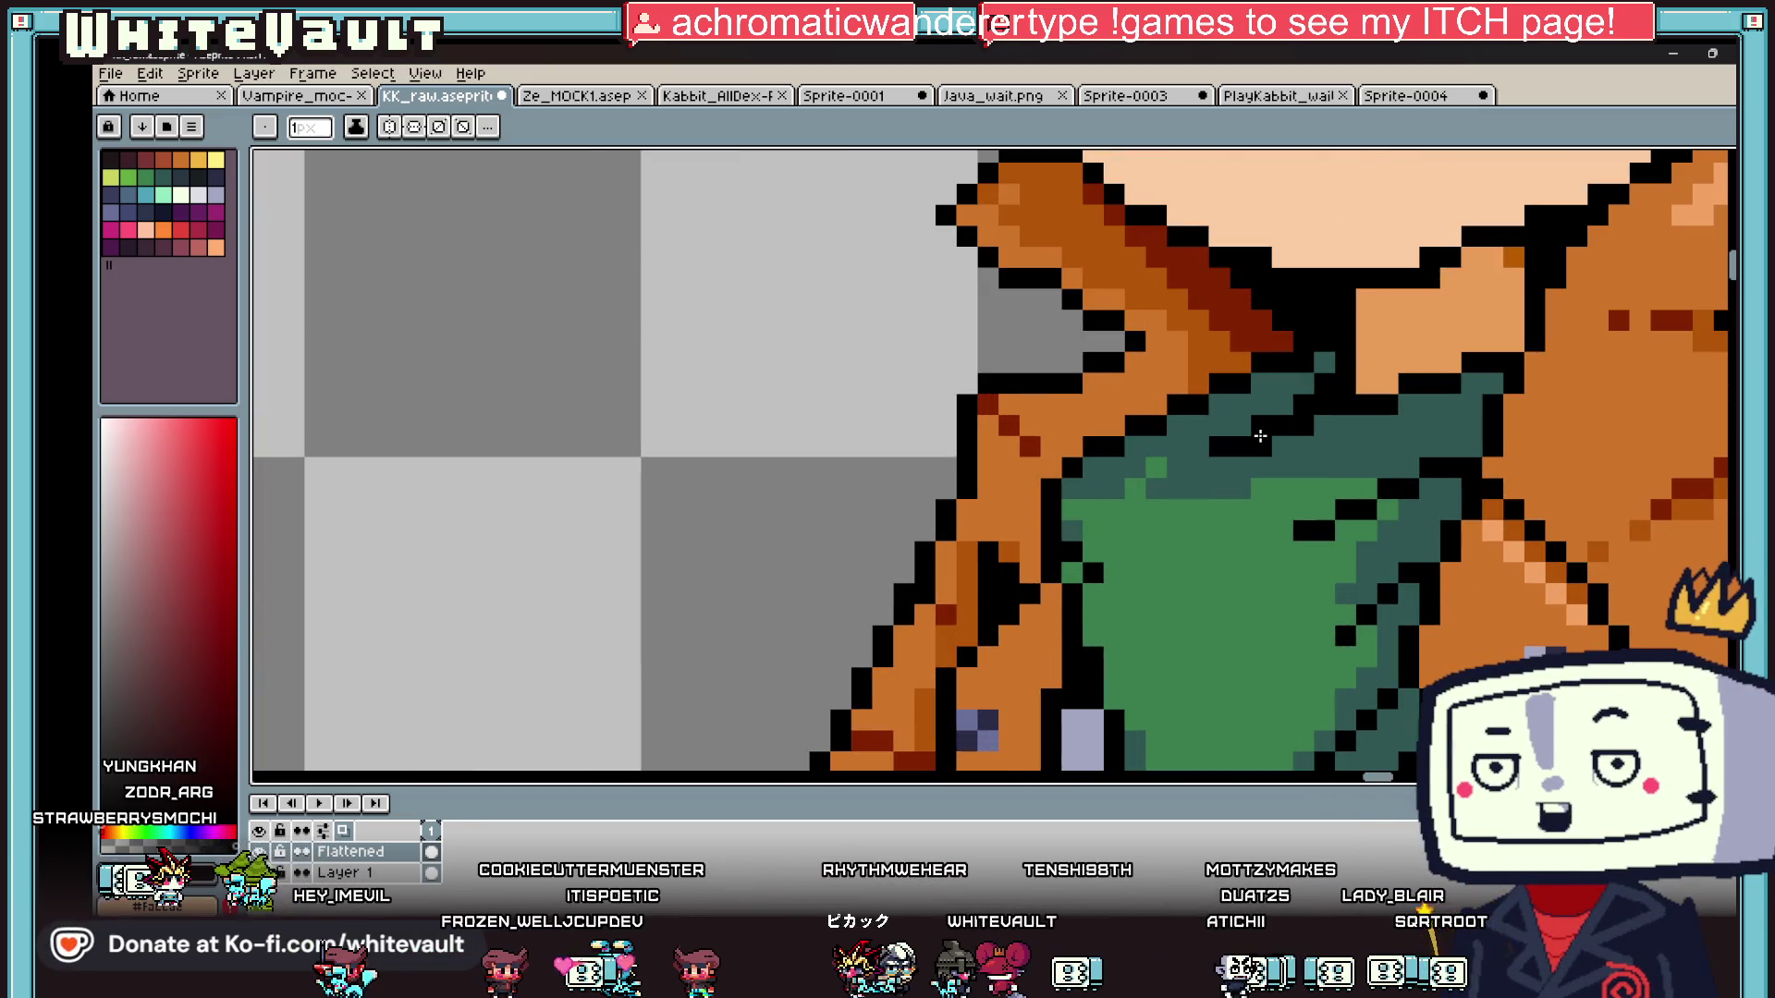
scroll(1260, 437, down, 3)
- Sample the scarf's teal and place dark teal pixels along the collar edge
key(i)
click(1287, 432)
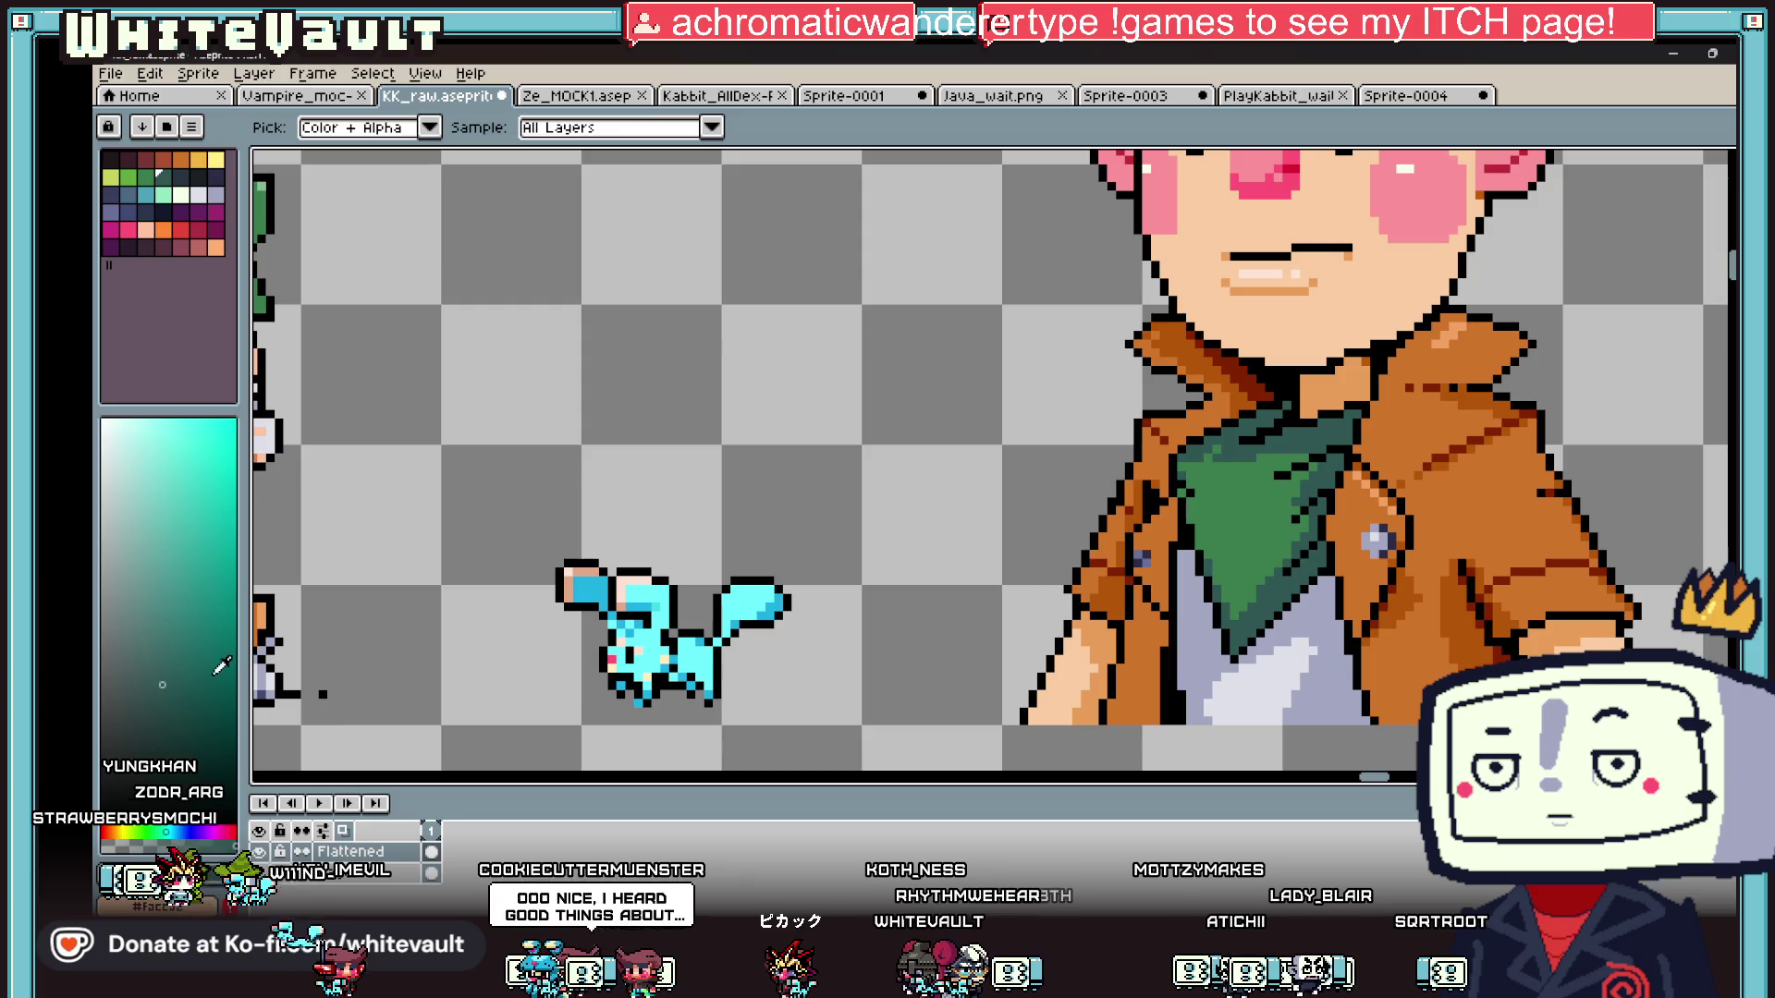
scroll(929, 513, down, 3)
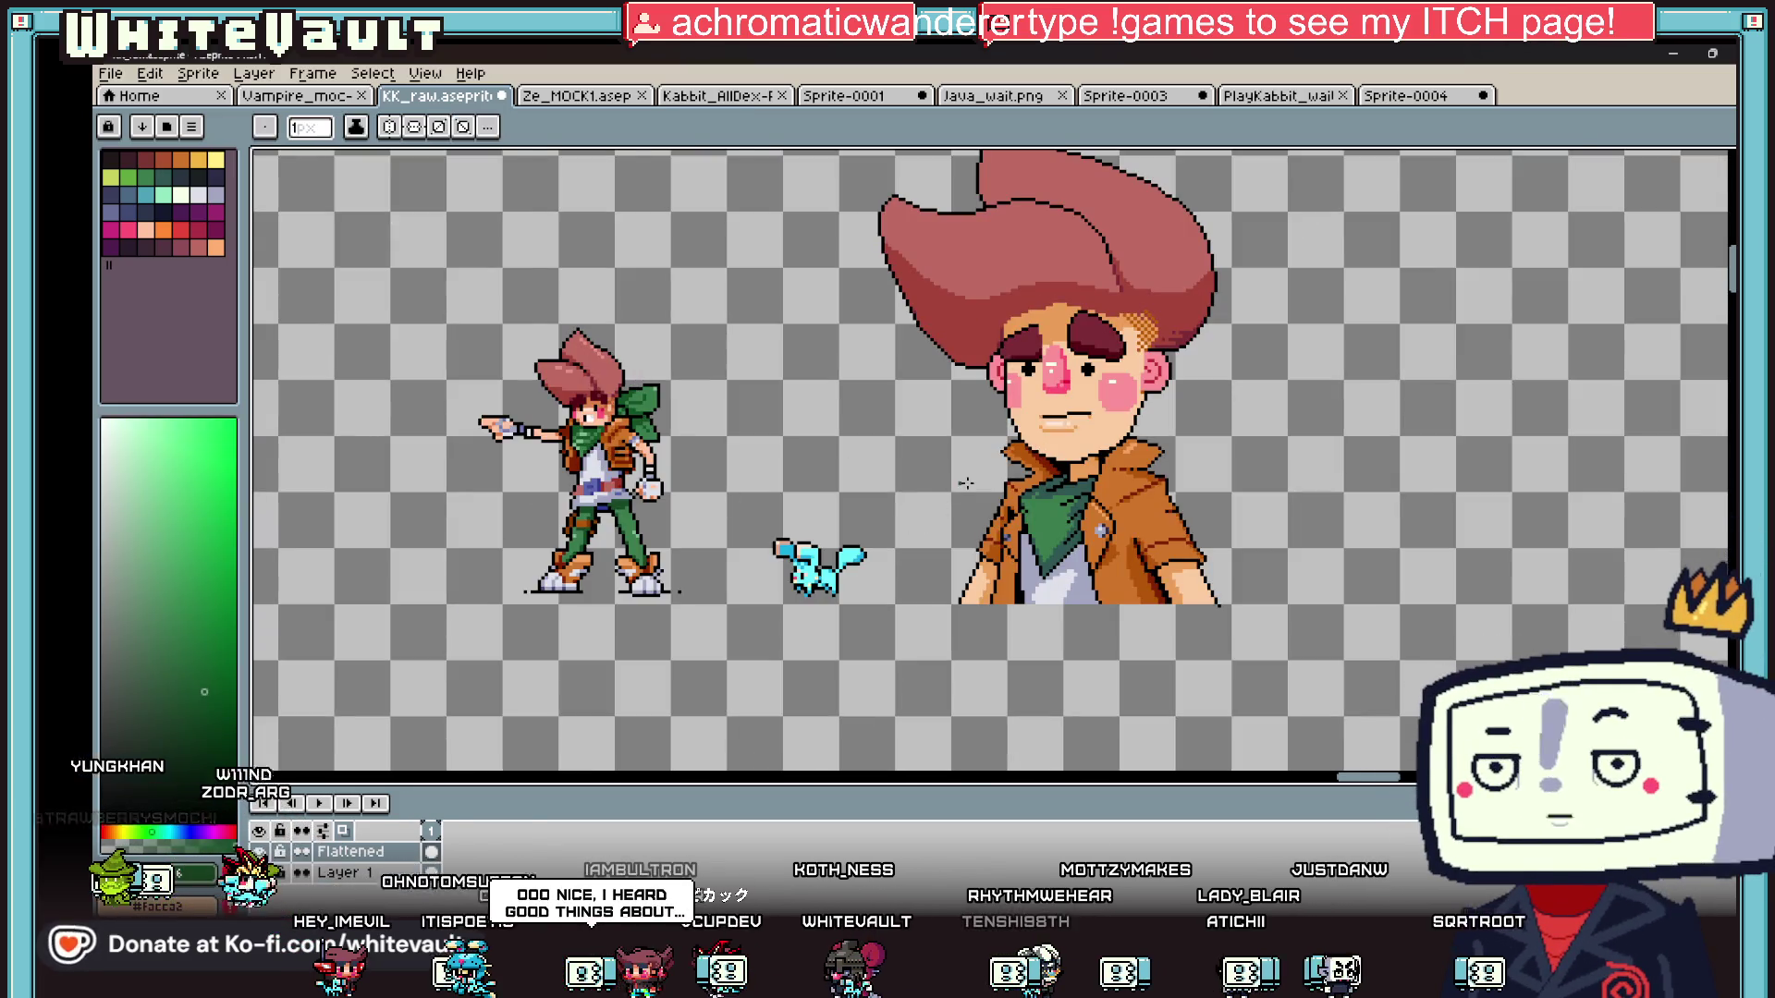
scroll(1021, 476, up, 5)
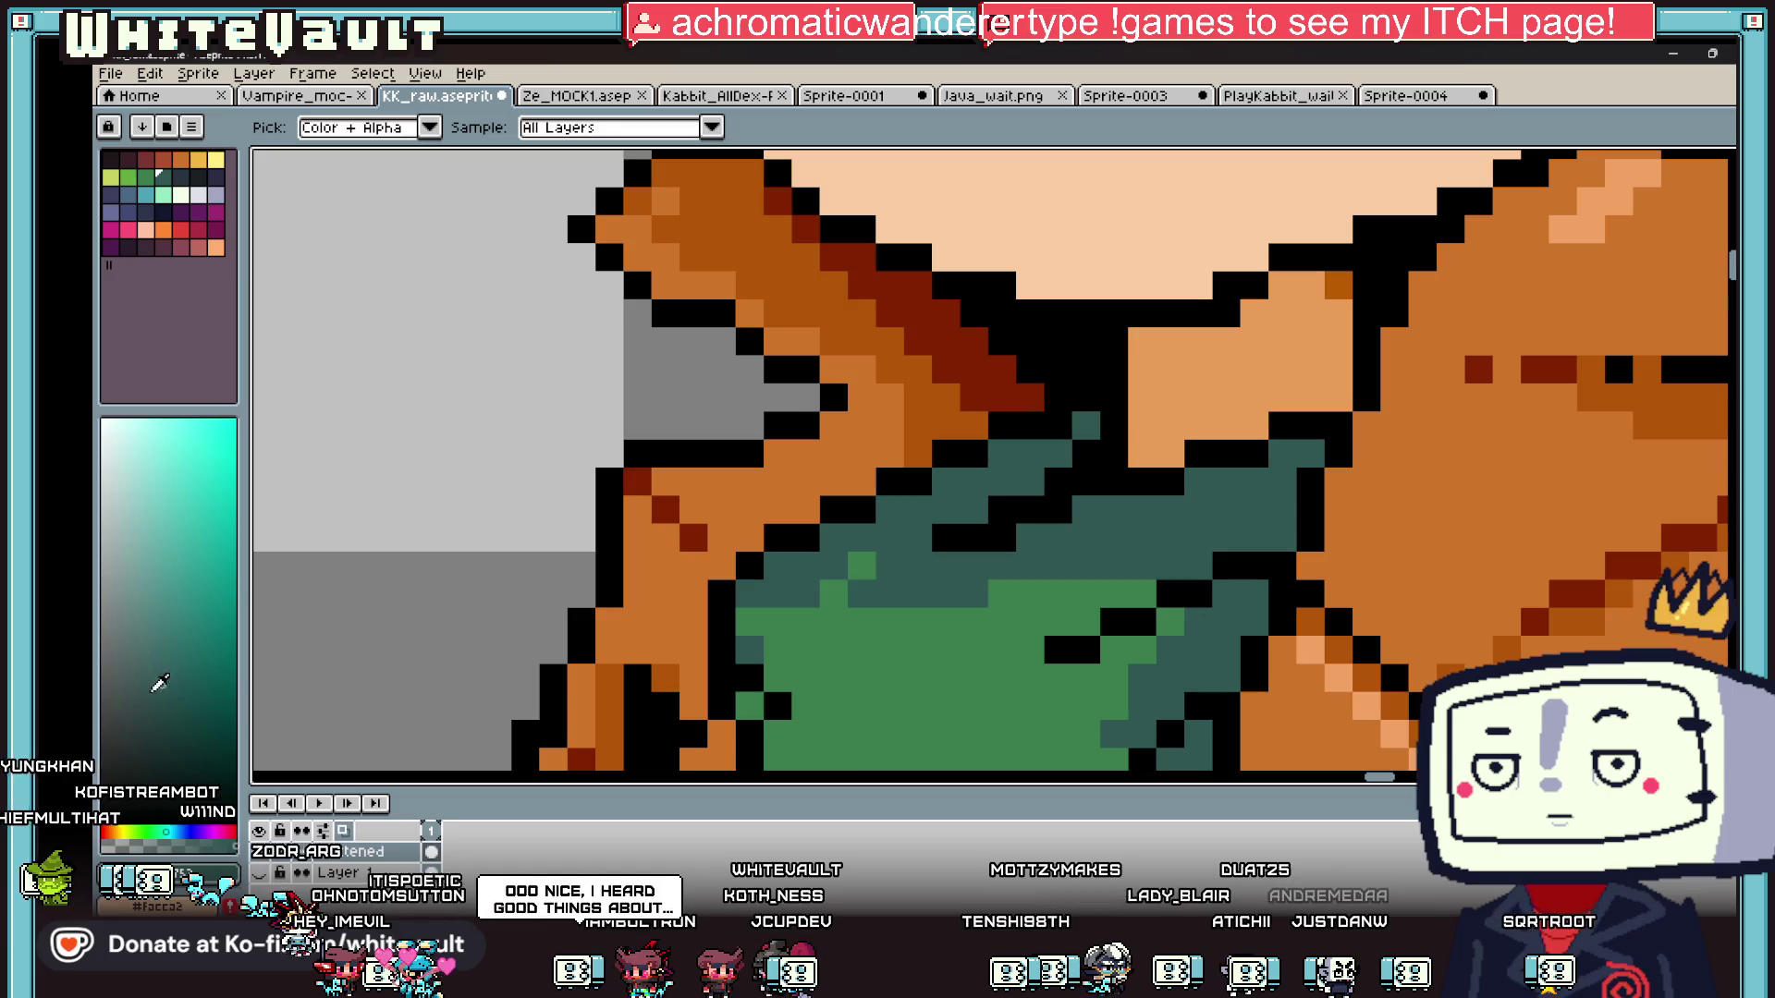
key(b)
click(1030, 481)
click(1086, 509)
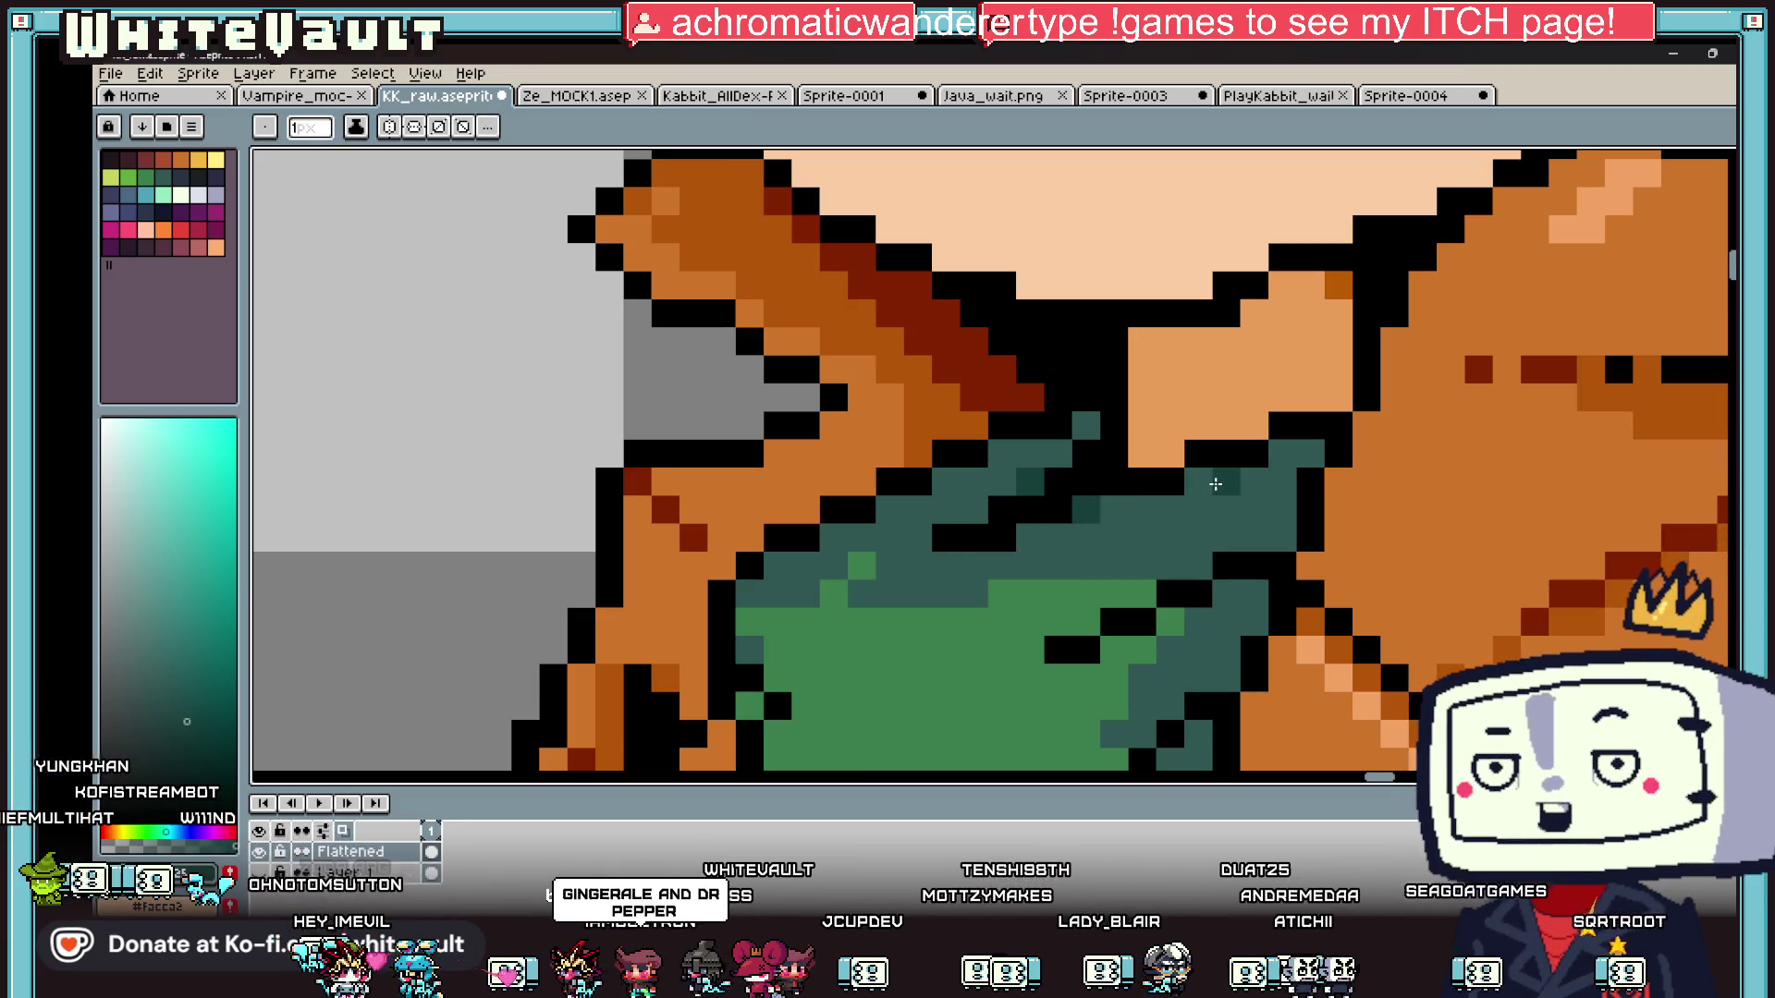
scroll(1257, 689, down, 5)
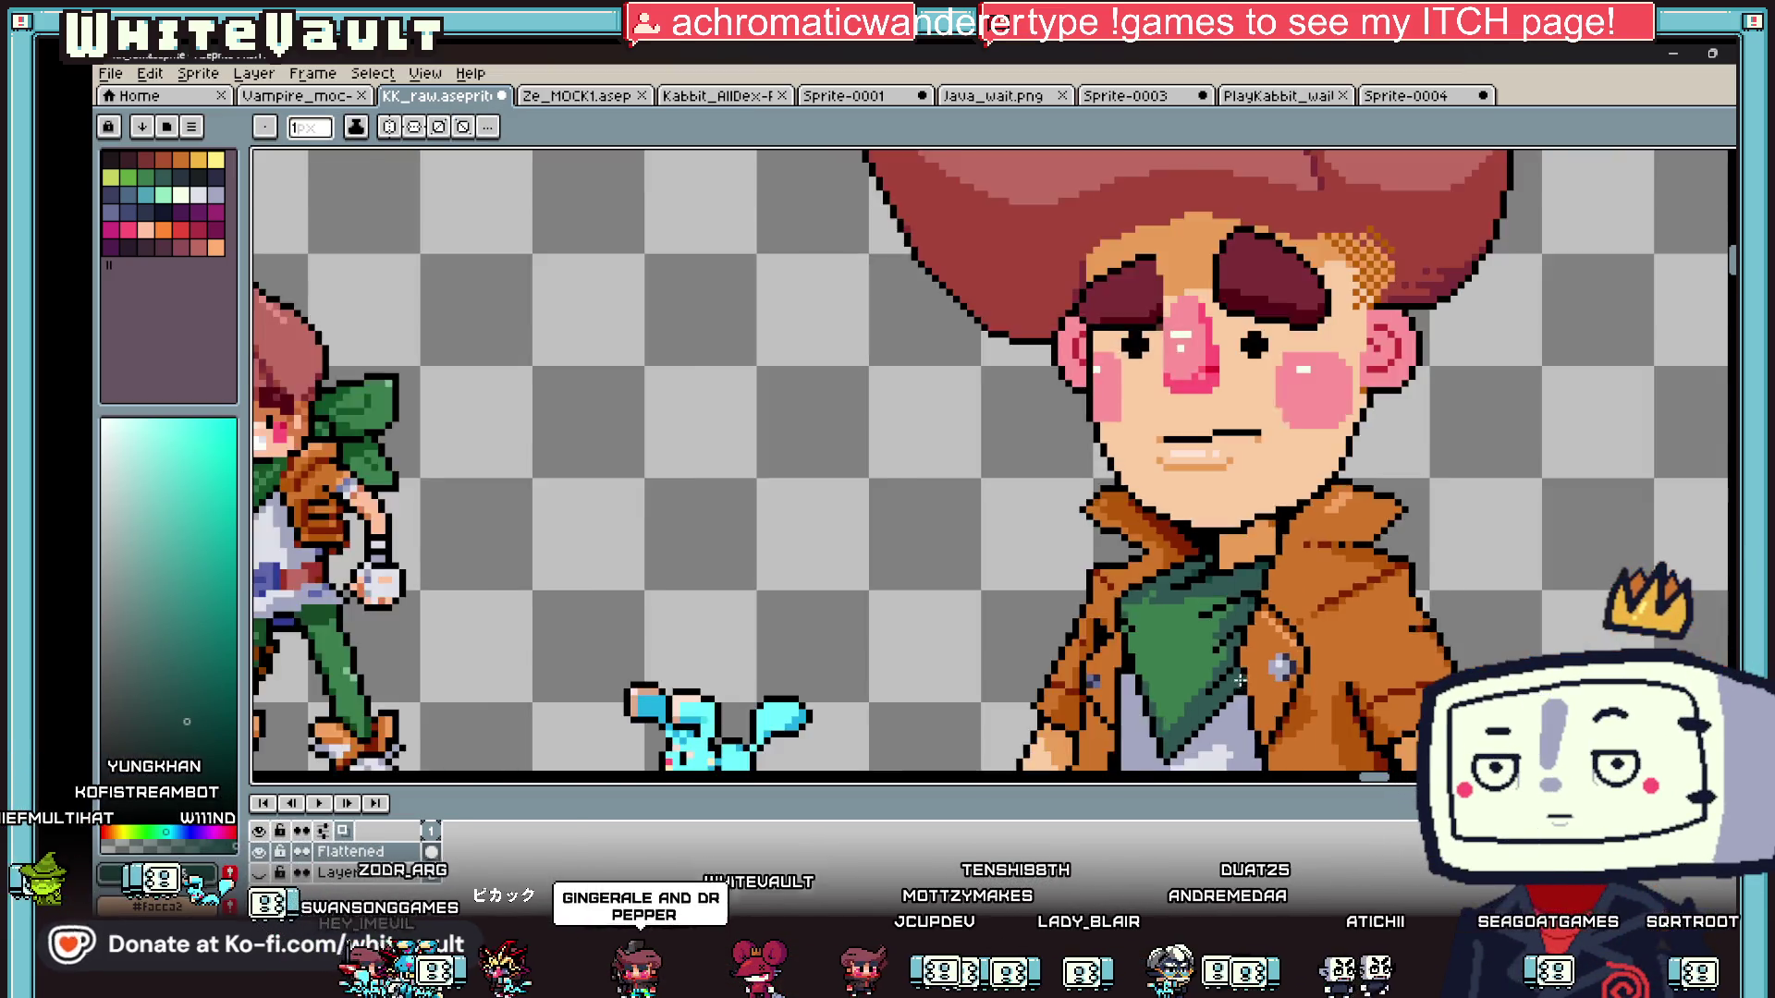
key(v)
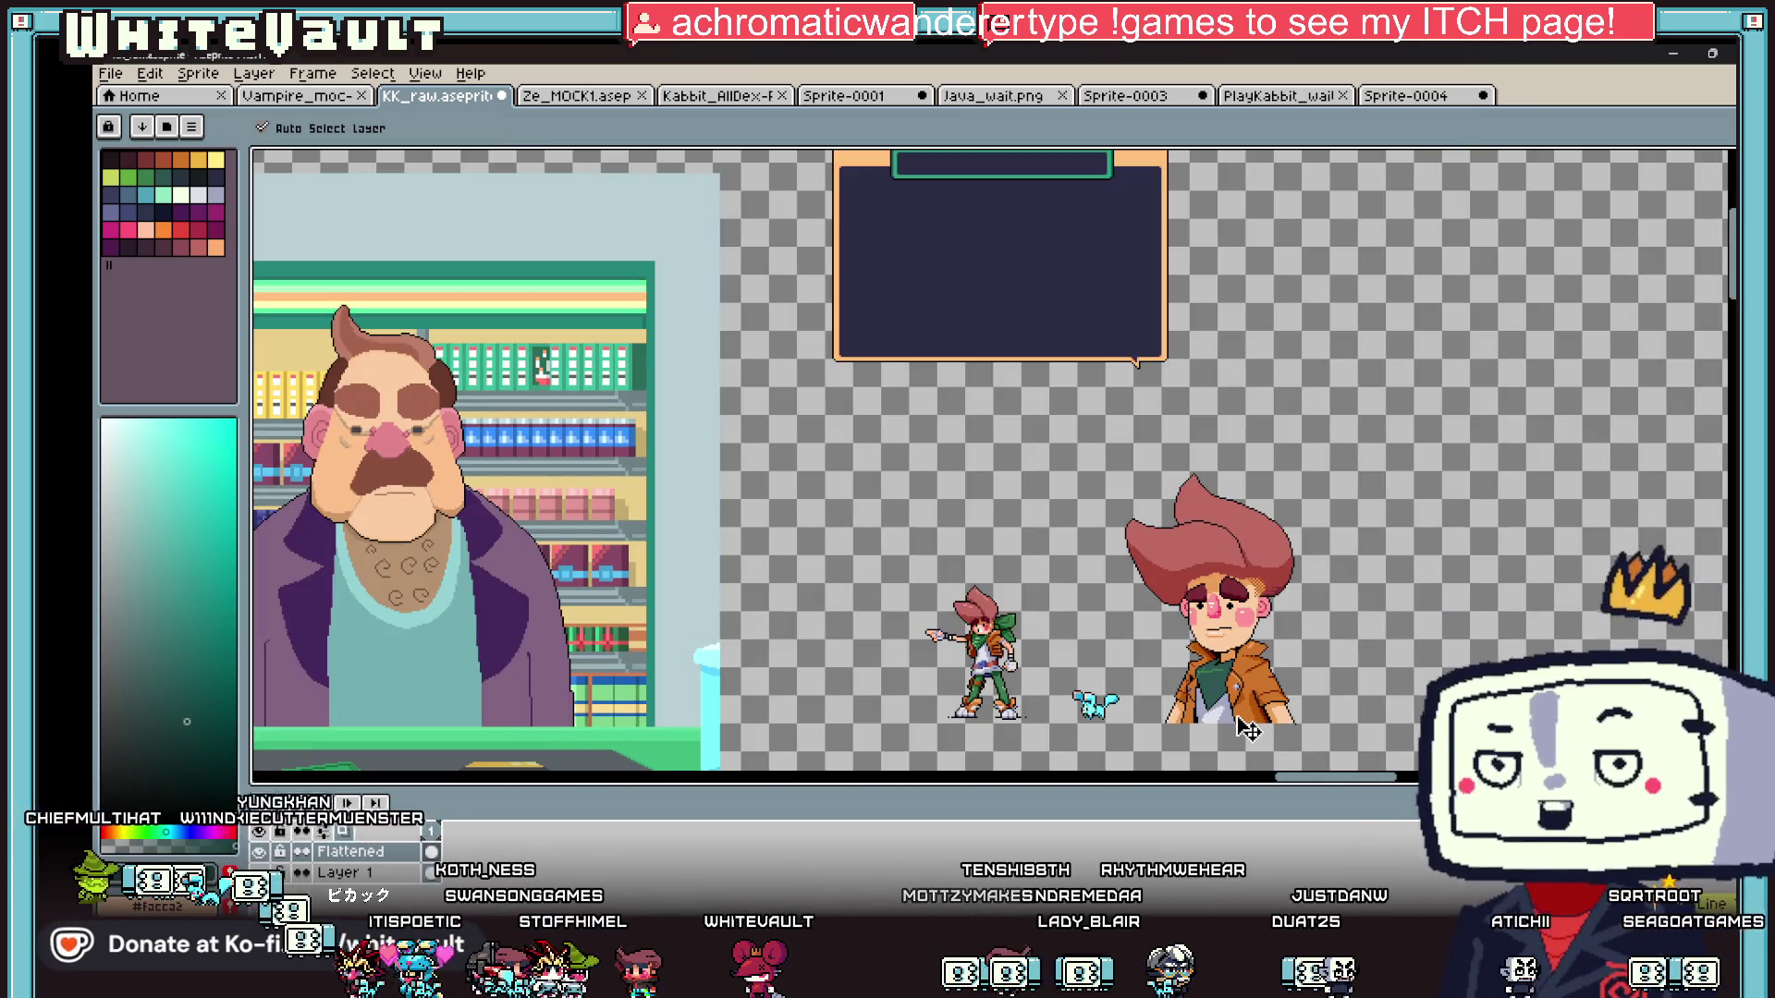
- Sample the scarf green, then choose a dark teal swatch from the palette
key(b)
scroll(1227, 691, up, 3)
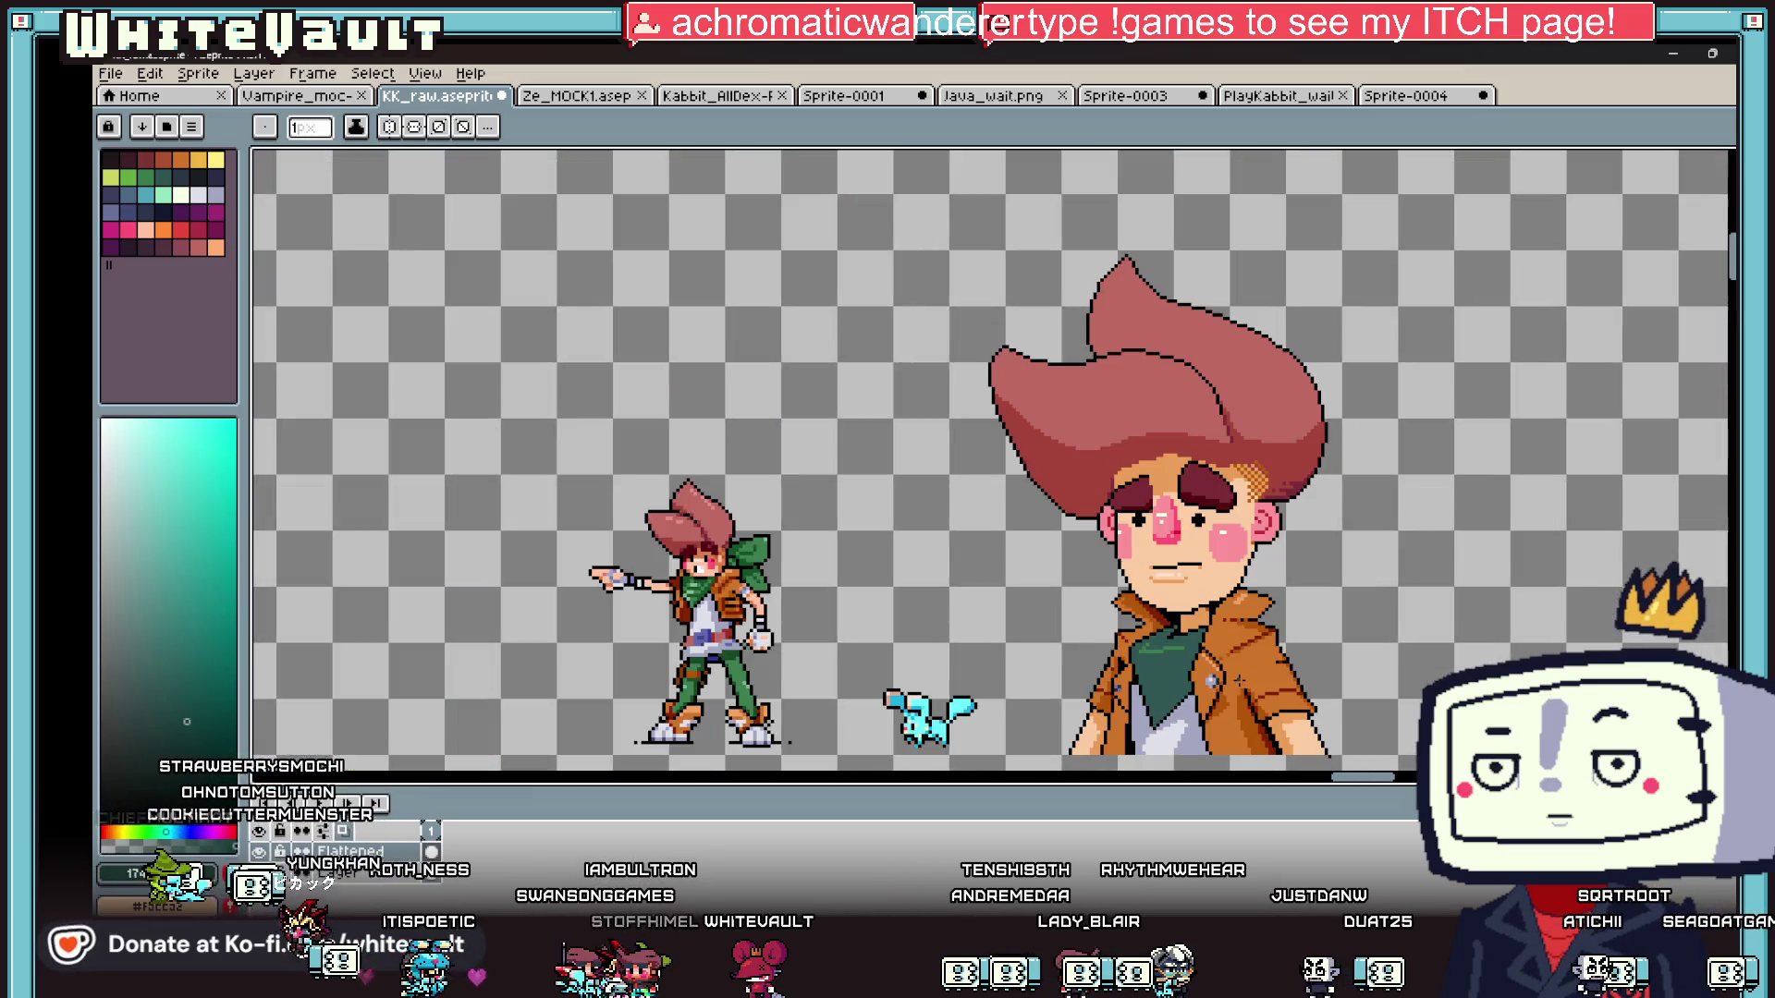
key(i)
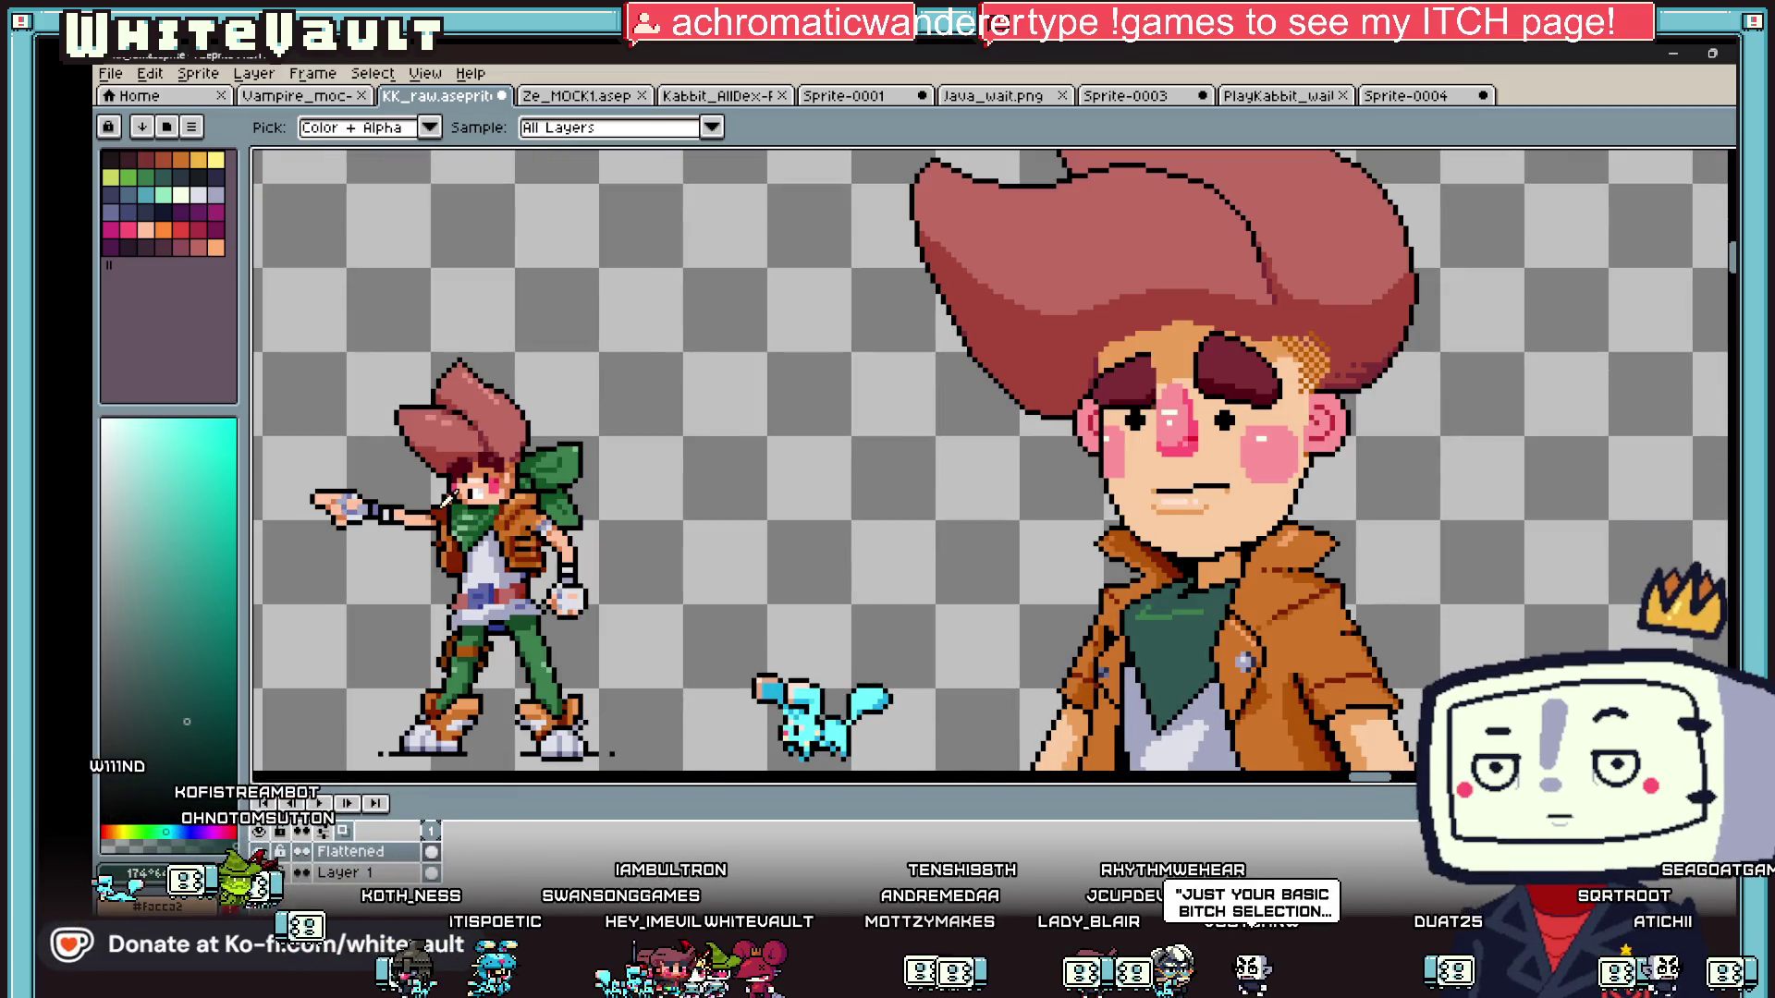
click(490, 513)
scroll(1216, 721, up, 2)
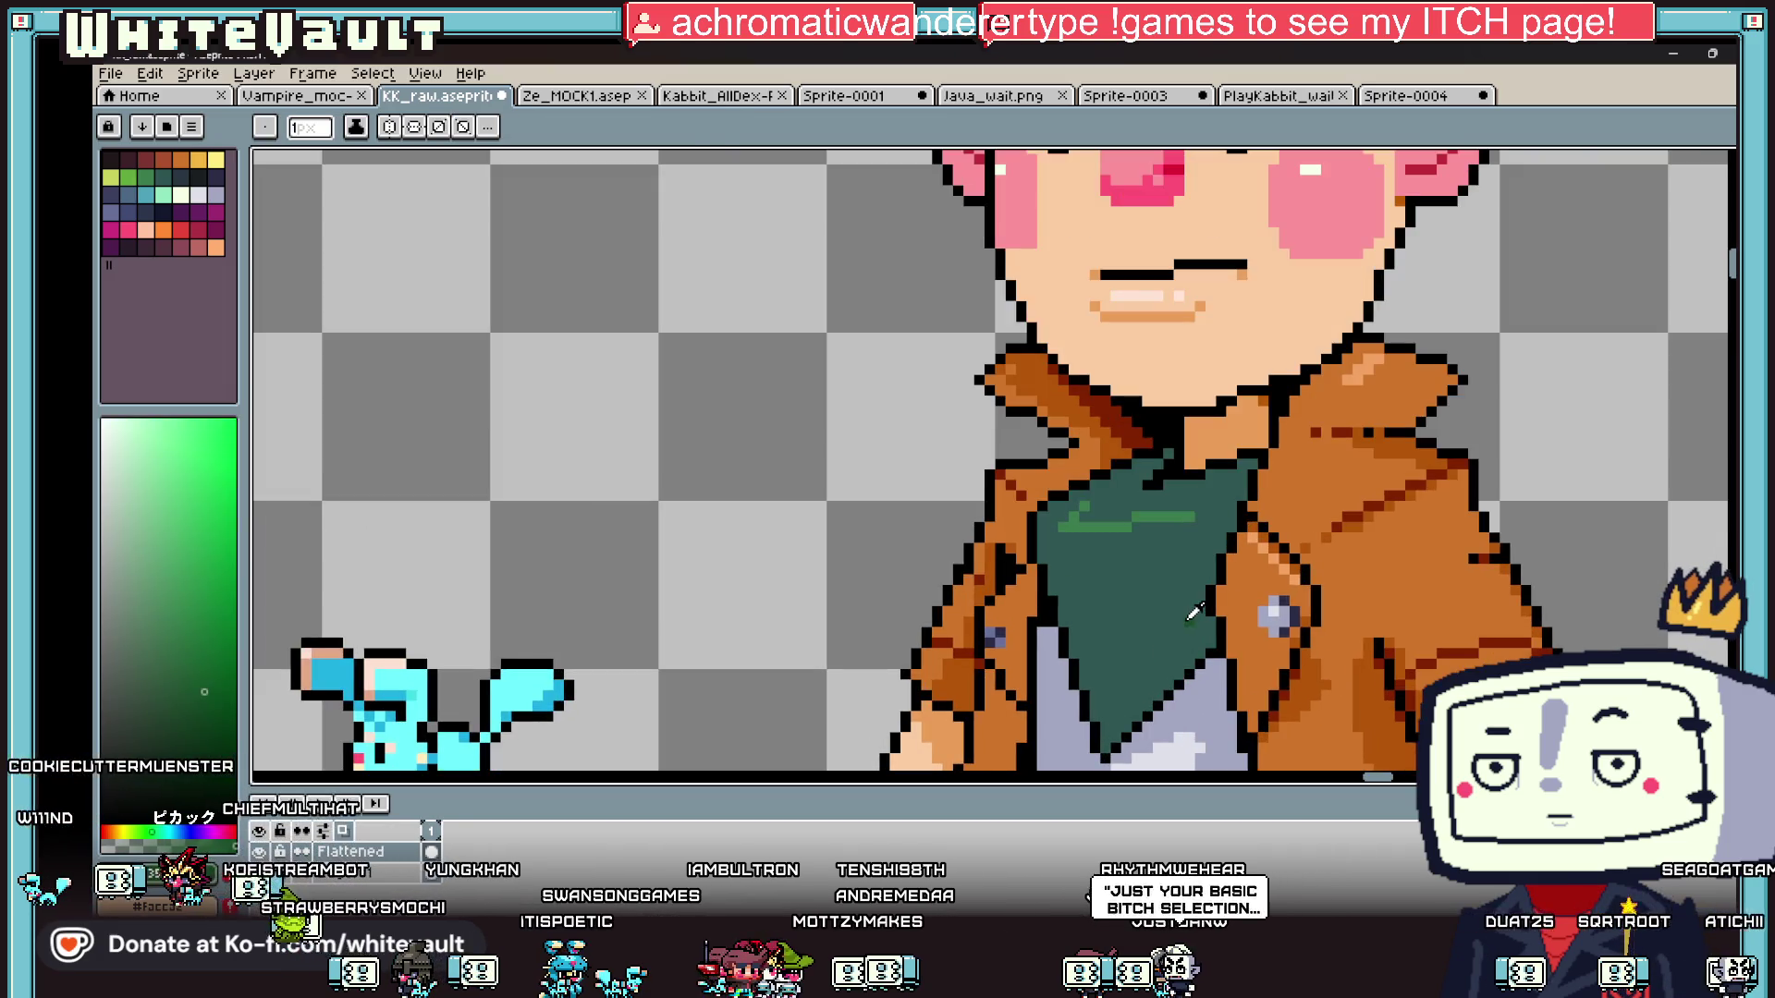
click(185, 171)
key(b)
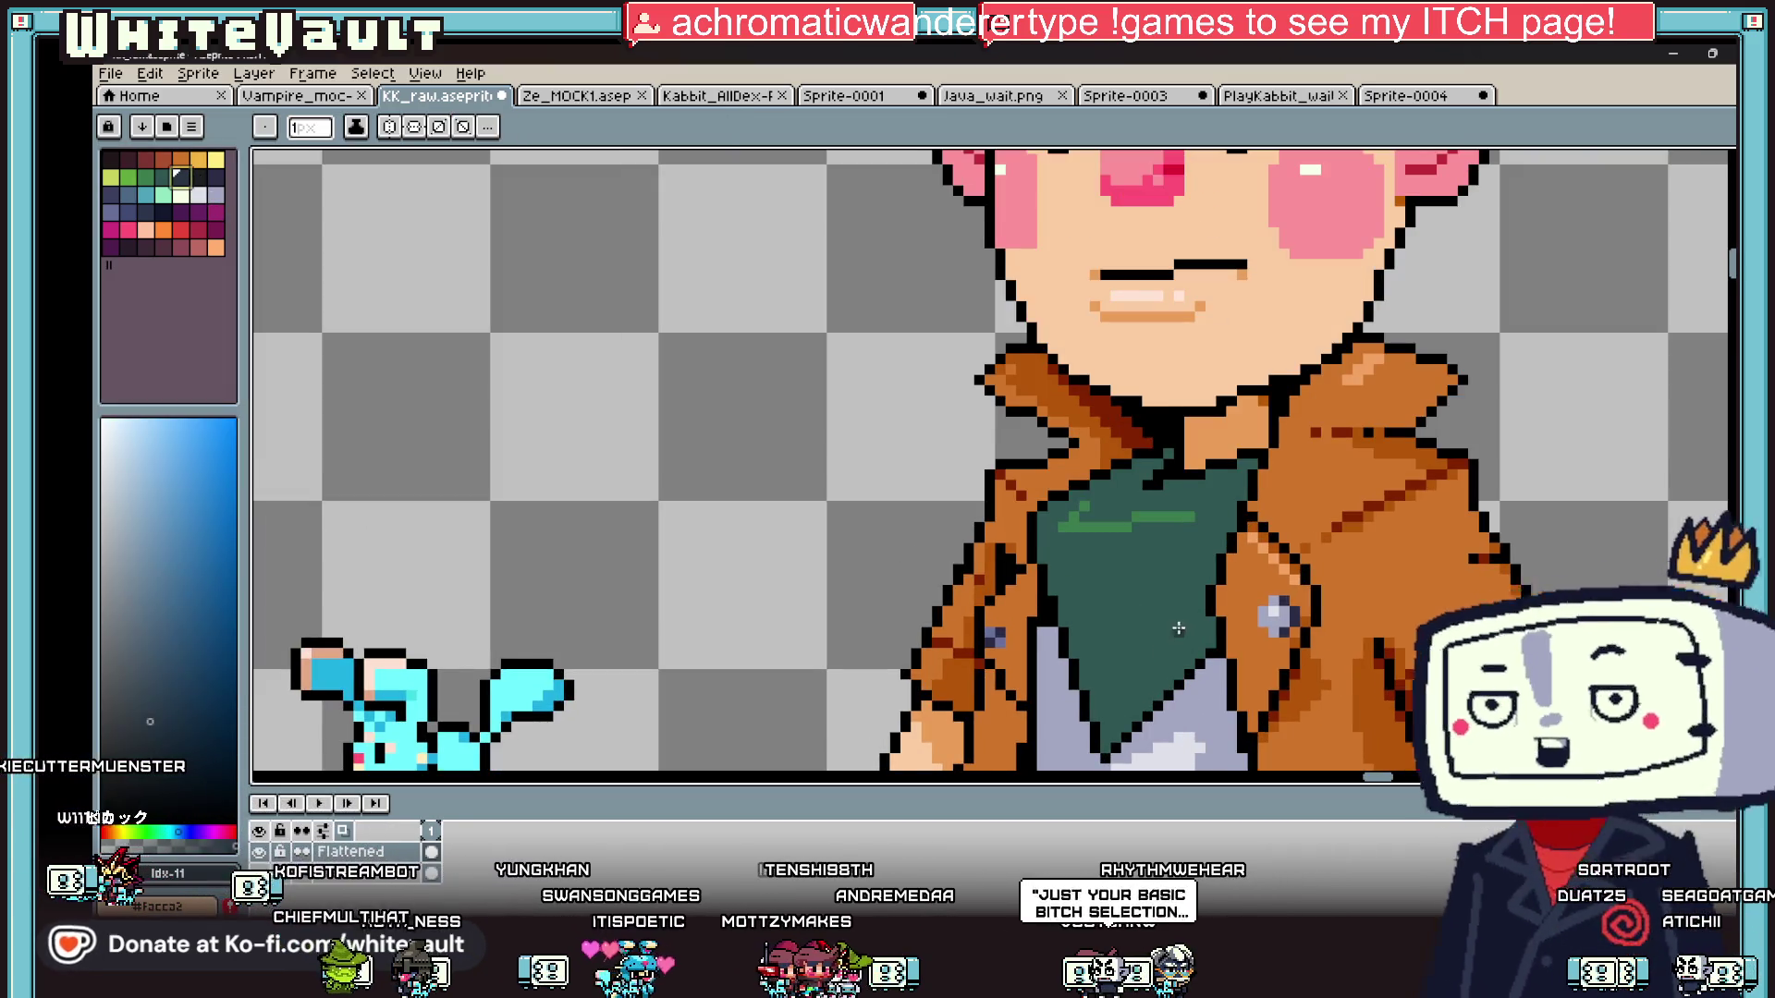
scroll(890, 769, up, 2)
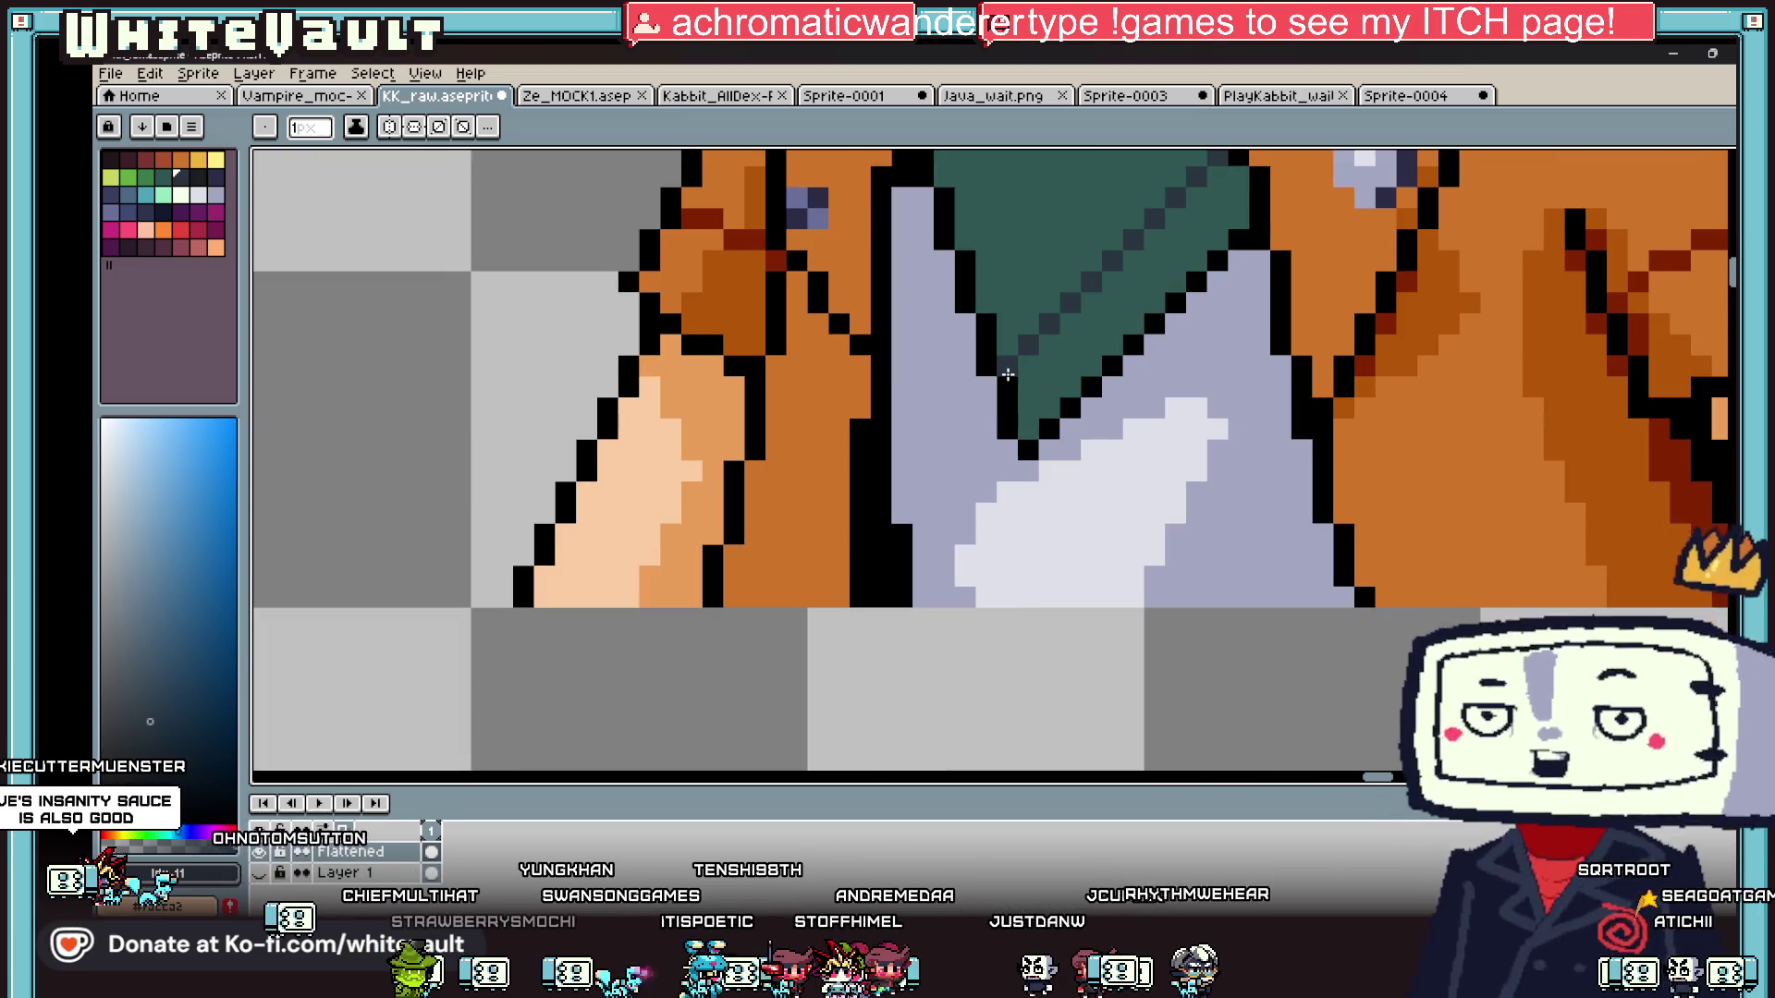
- Fill the scarf region with dark teal, leaving the light green highlight streak
key(g)
click(1038, 374)
scroll(1038, 374, down, 5)
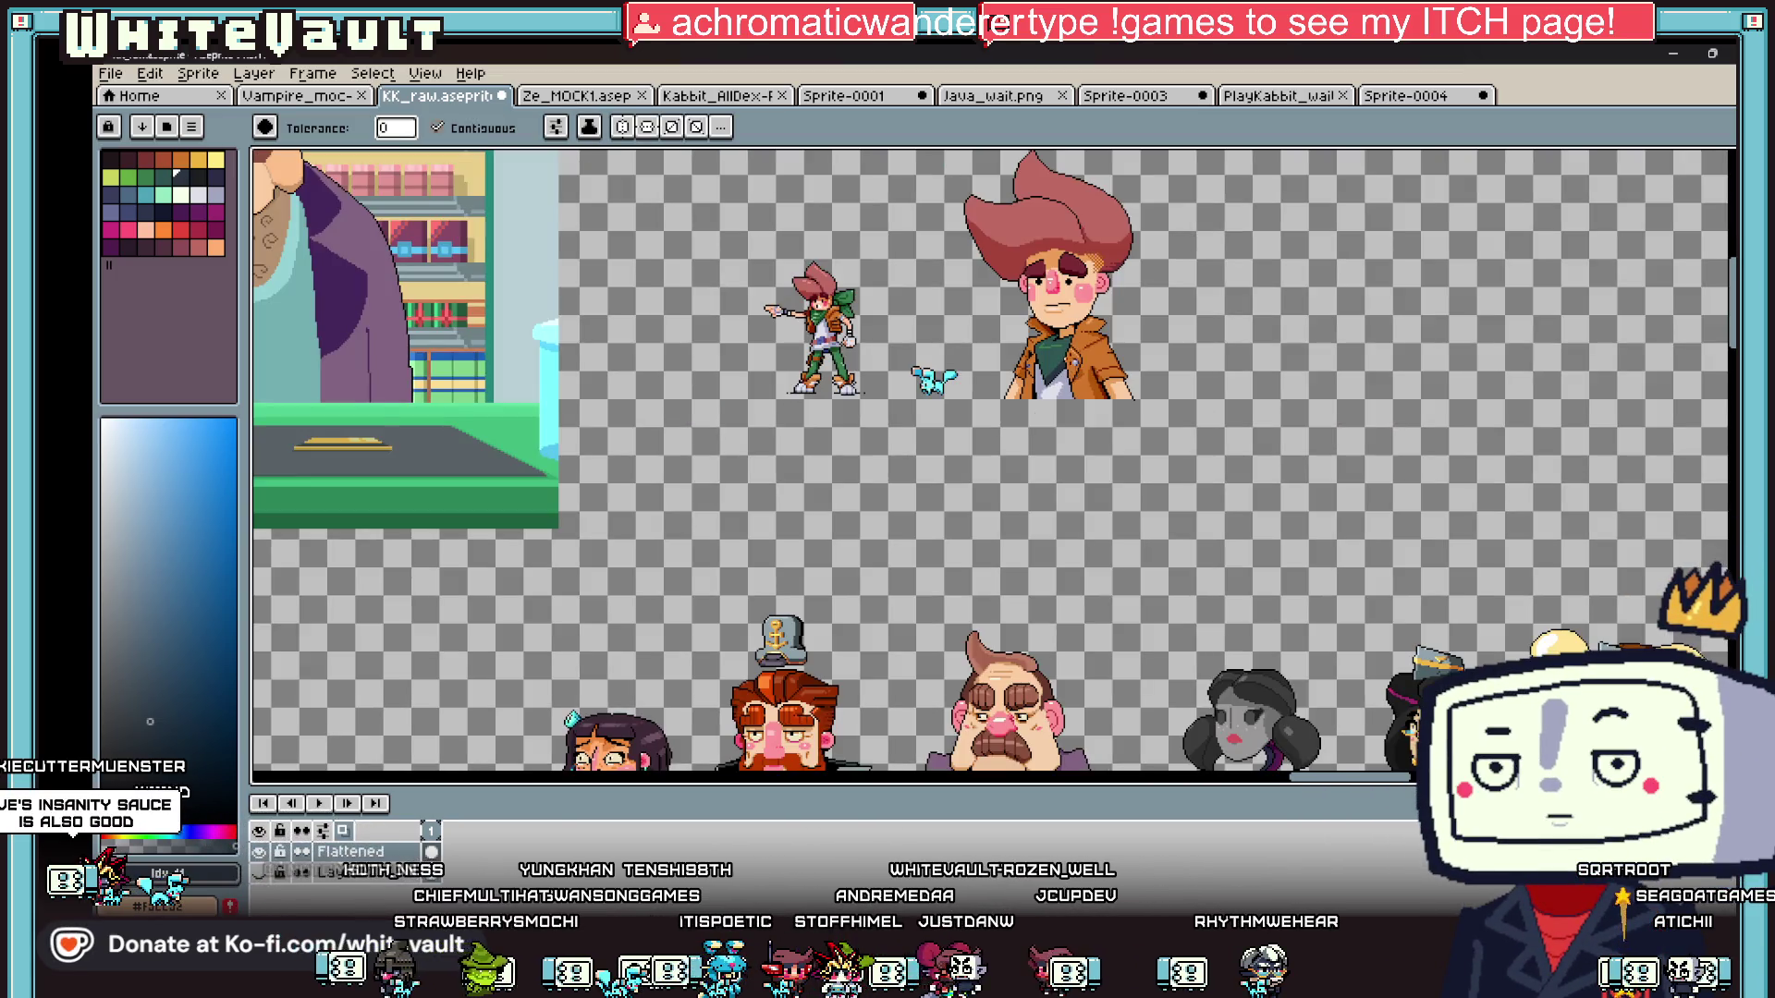
scroll(1047, 352, up, 5)
key(b)
scroll(1047, 352, up, 5)
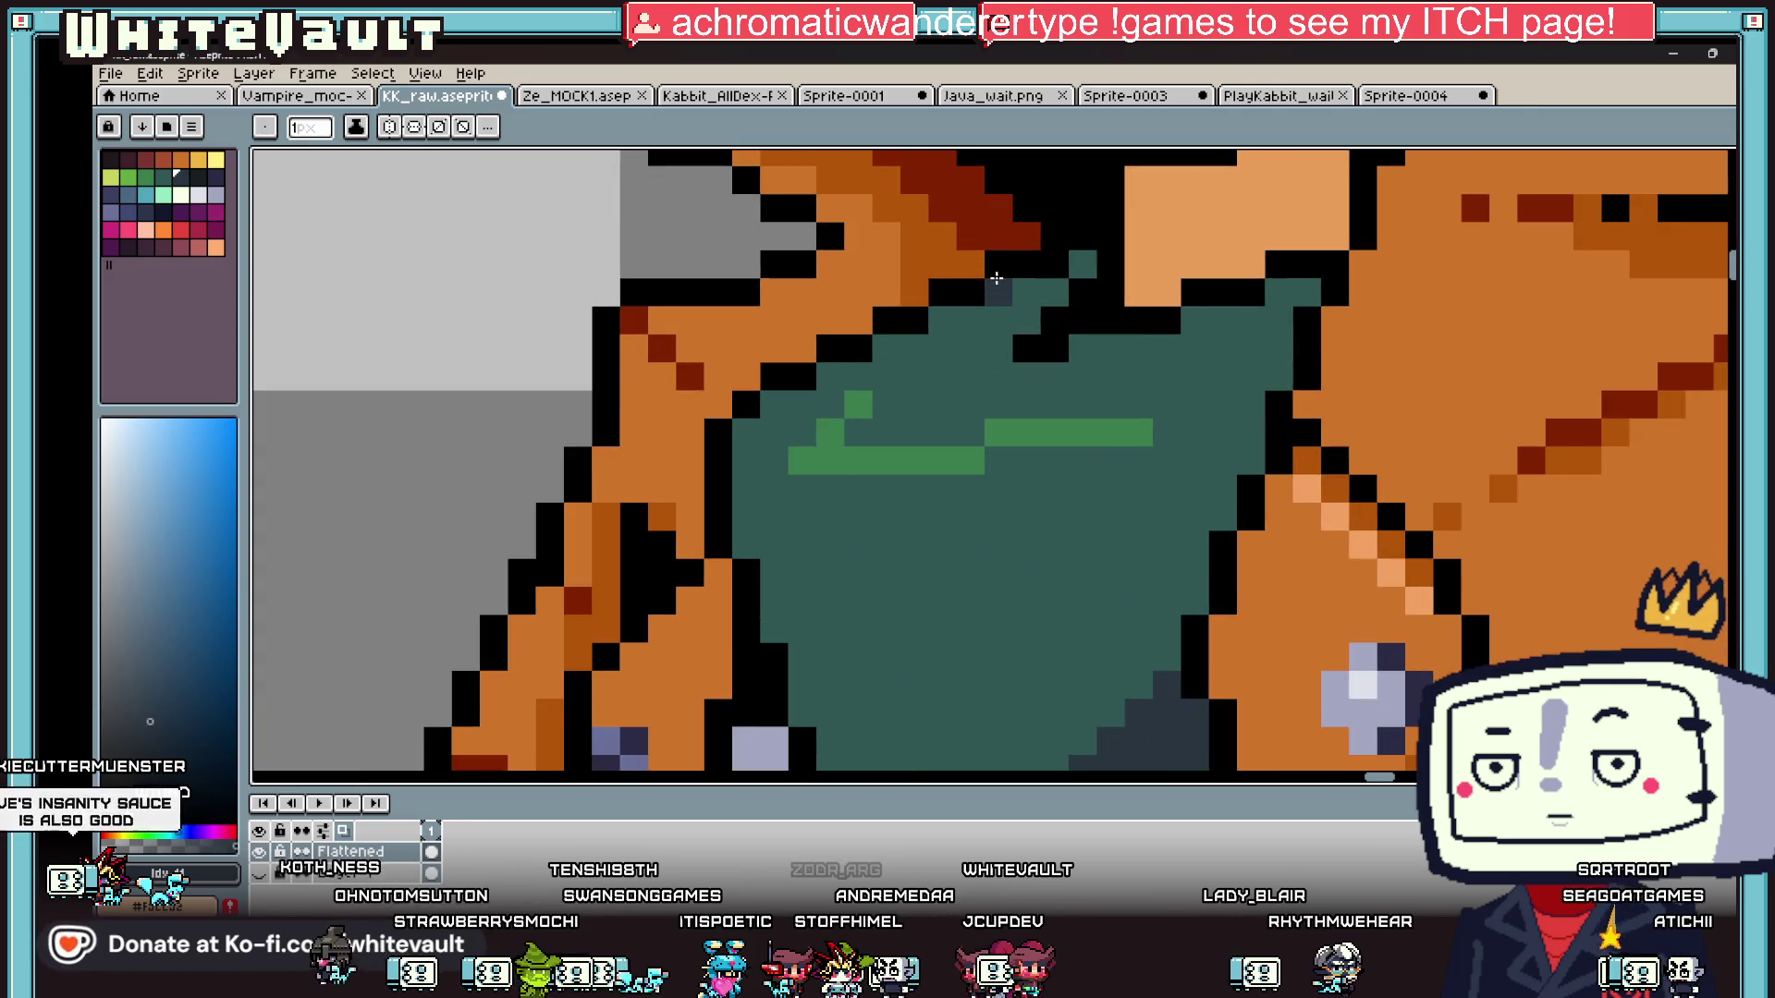
- Paint dark slate pixels along the scarf's top outline
click(1011, 297)
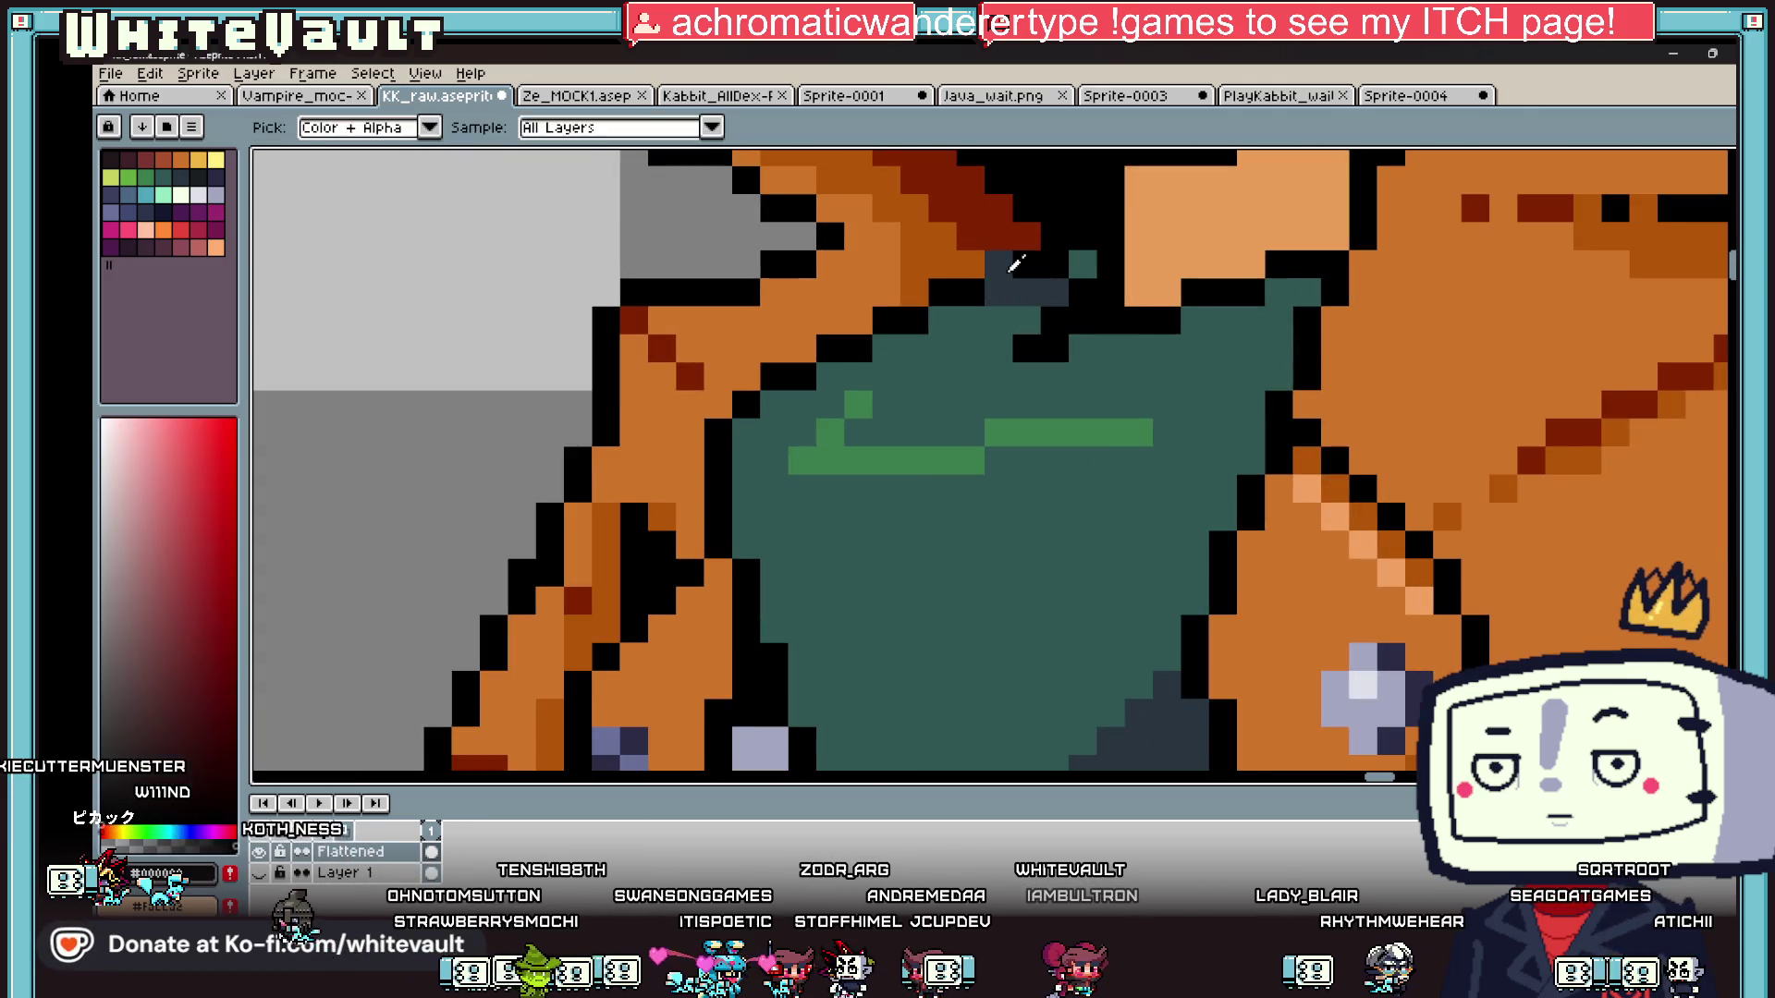
click(1026, 319)
click(1081, 263)
click(1181, 322)
drag(1180, 323, 1254, 323)
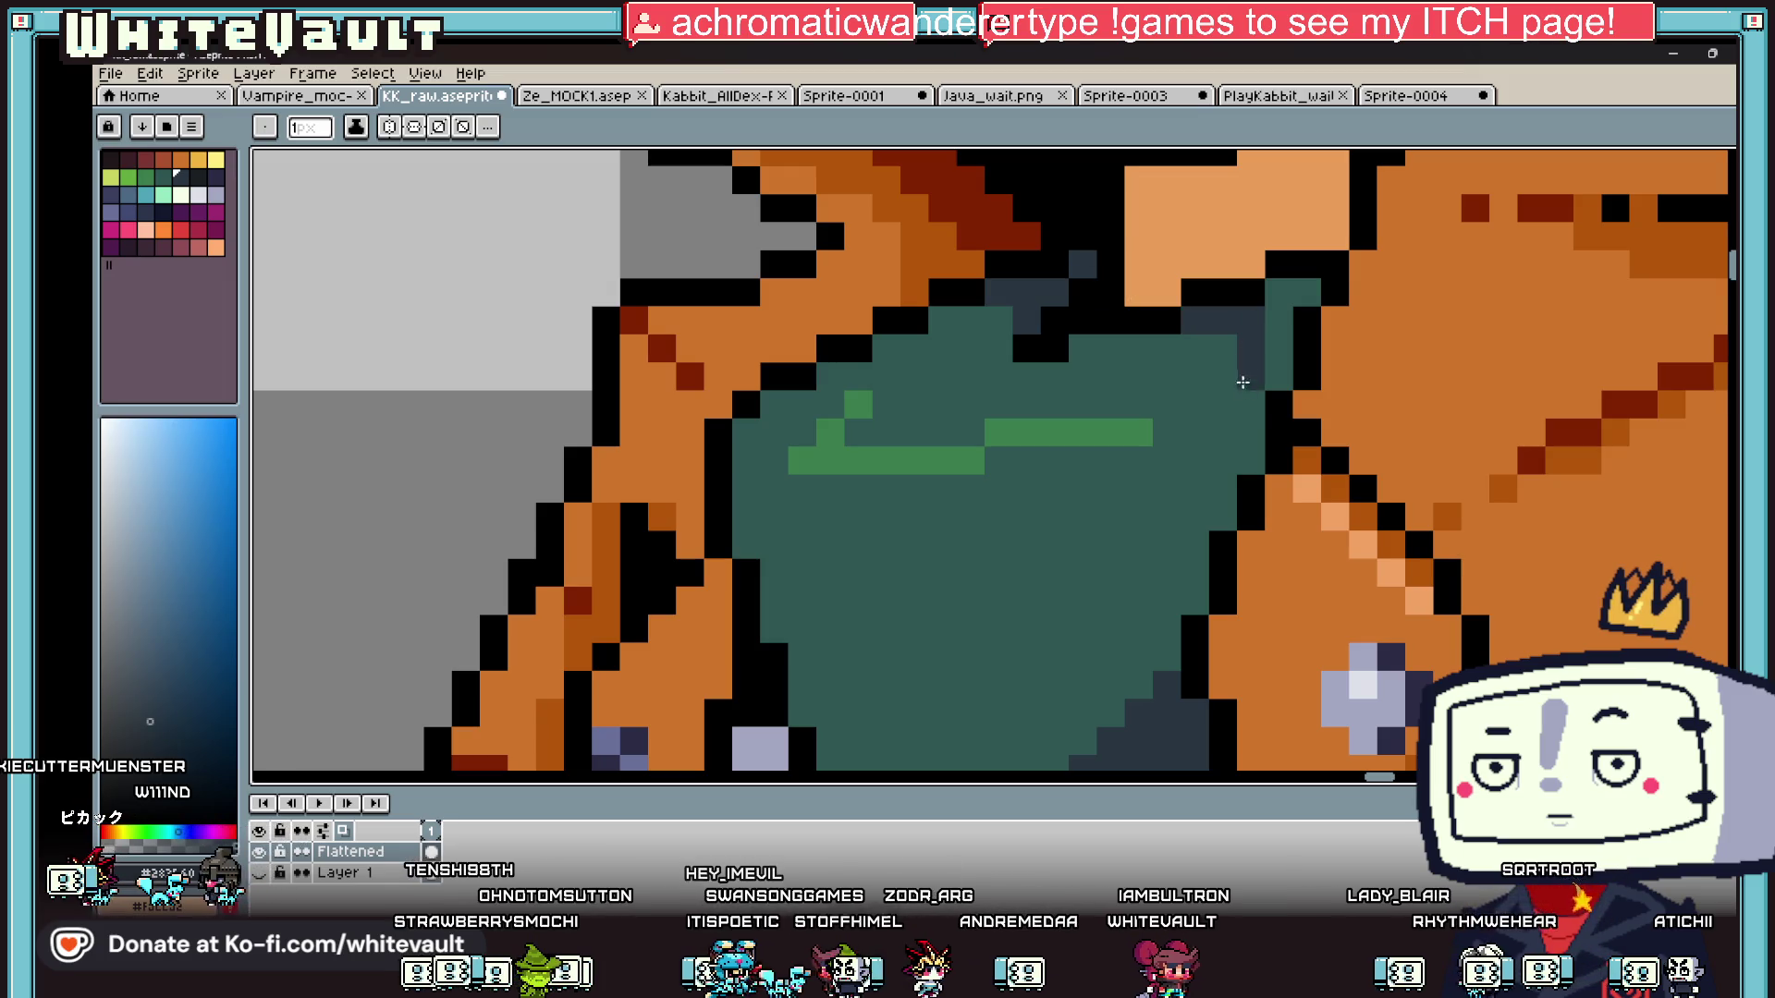
- Shade the scarf's right edge with a dark slate column
key(i)
scroll(1271, 351, down, 3)
scroll(1299, 375, up, 2)
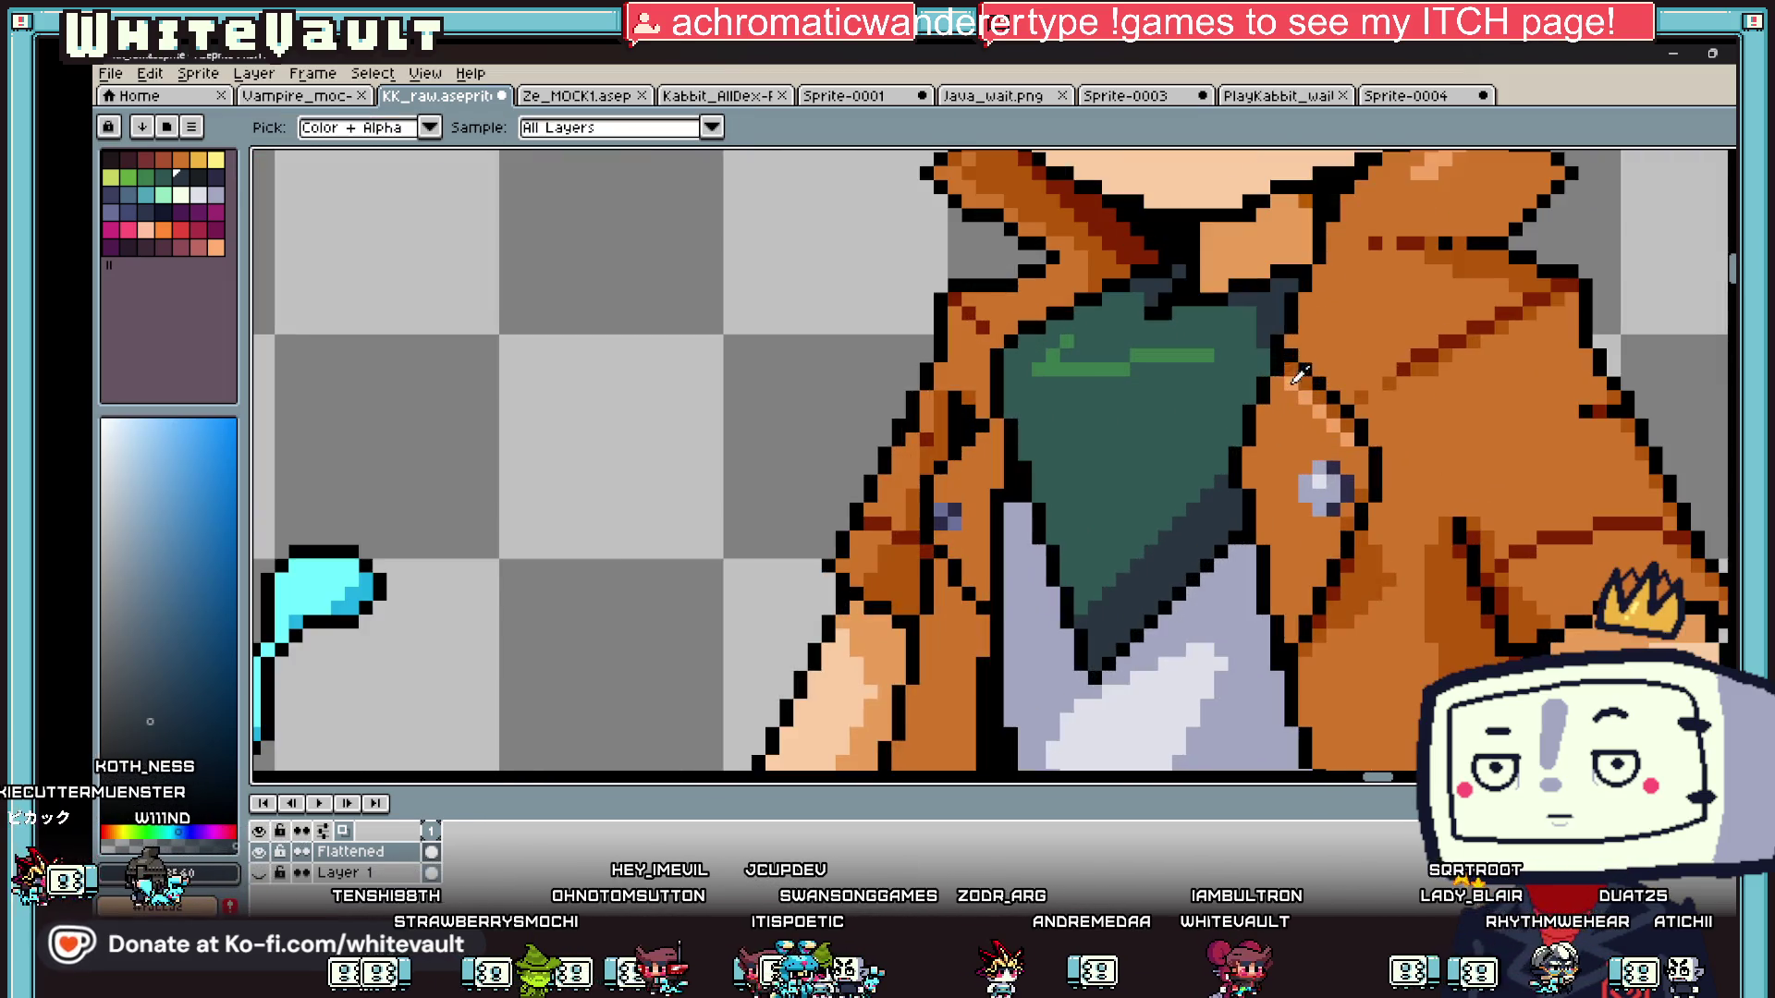
scroll(1276, 320, up, 2)
key(b)
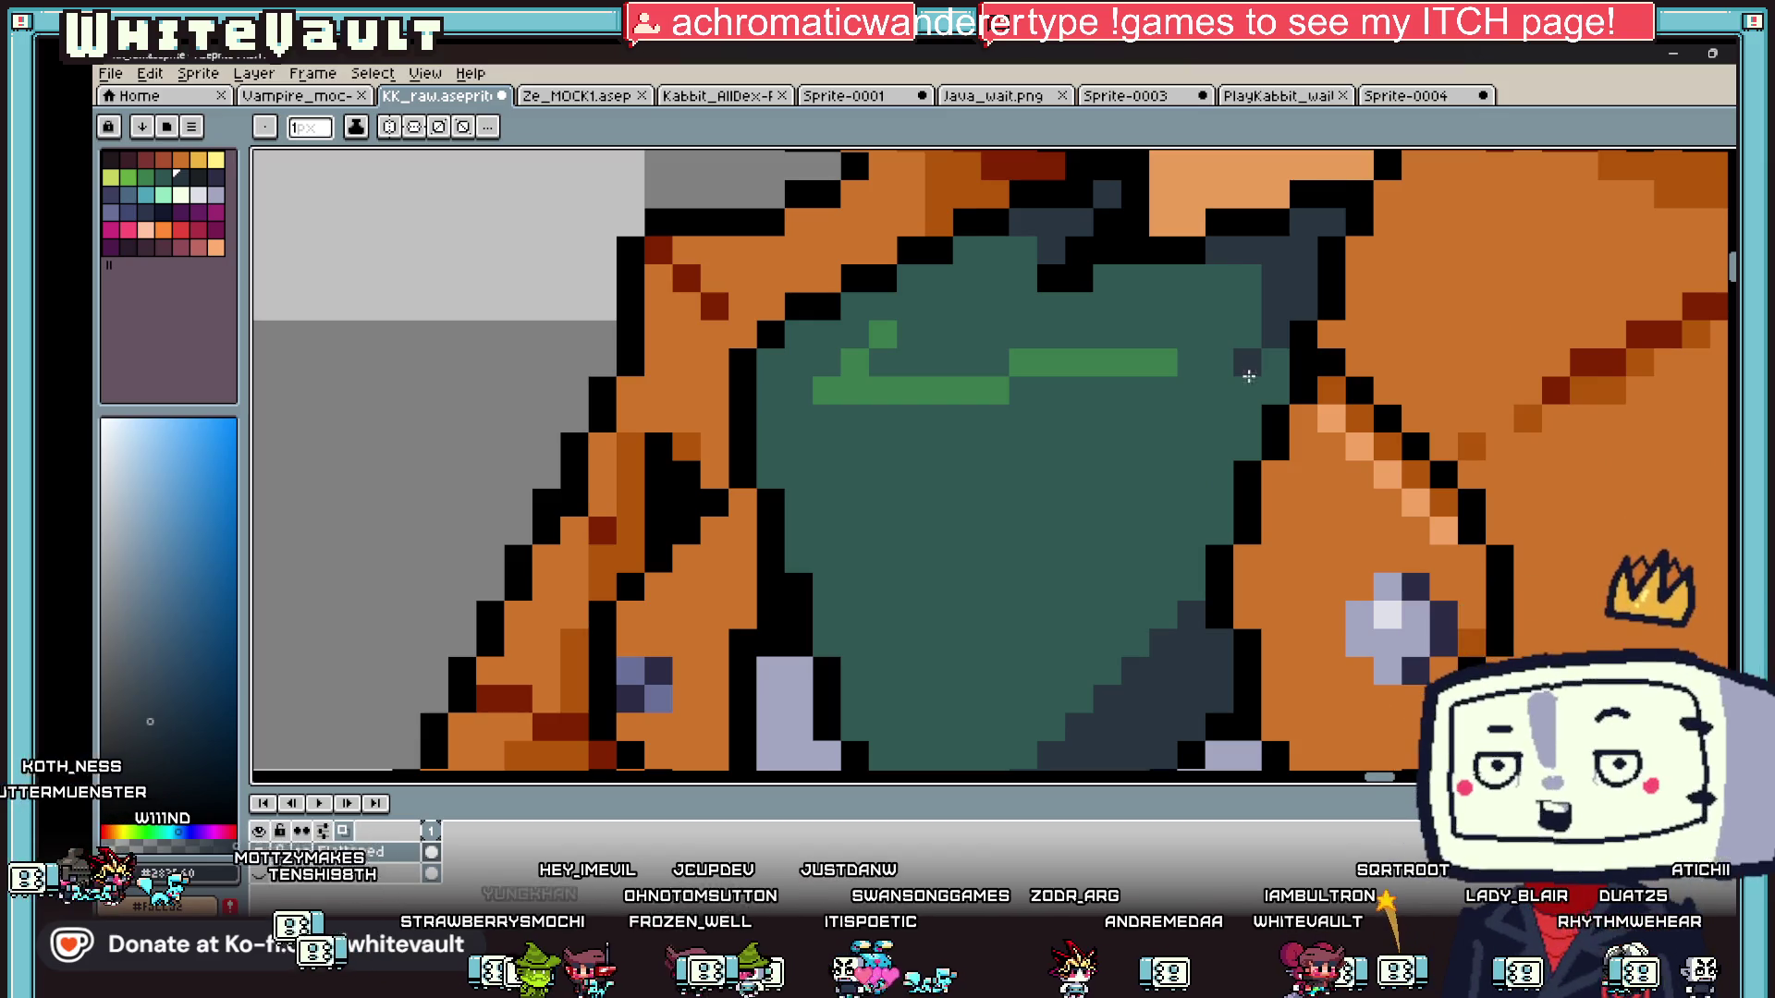
mouse_move(1237, 409)
mouse_down()
mouse_move(1216, 416)
mouse_move(1192, 629)
mouse_up()
click(1274, 388)
key(i)
click(1213, 455)
key(b)
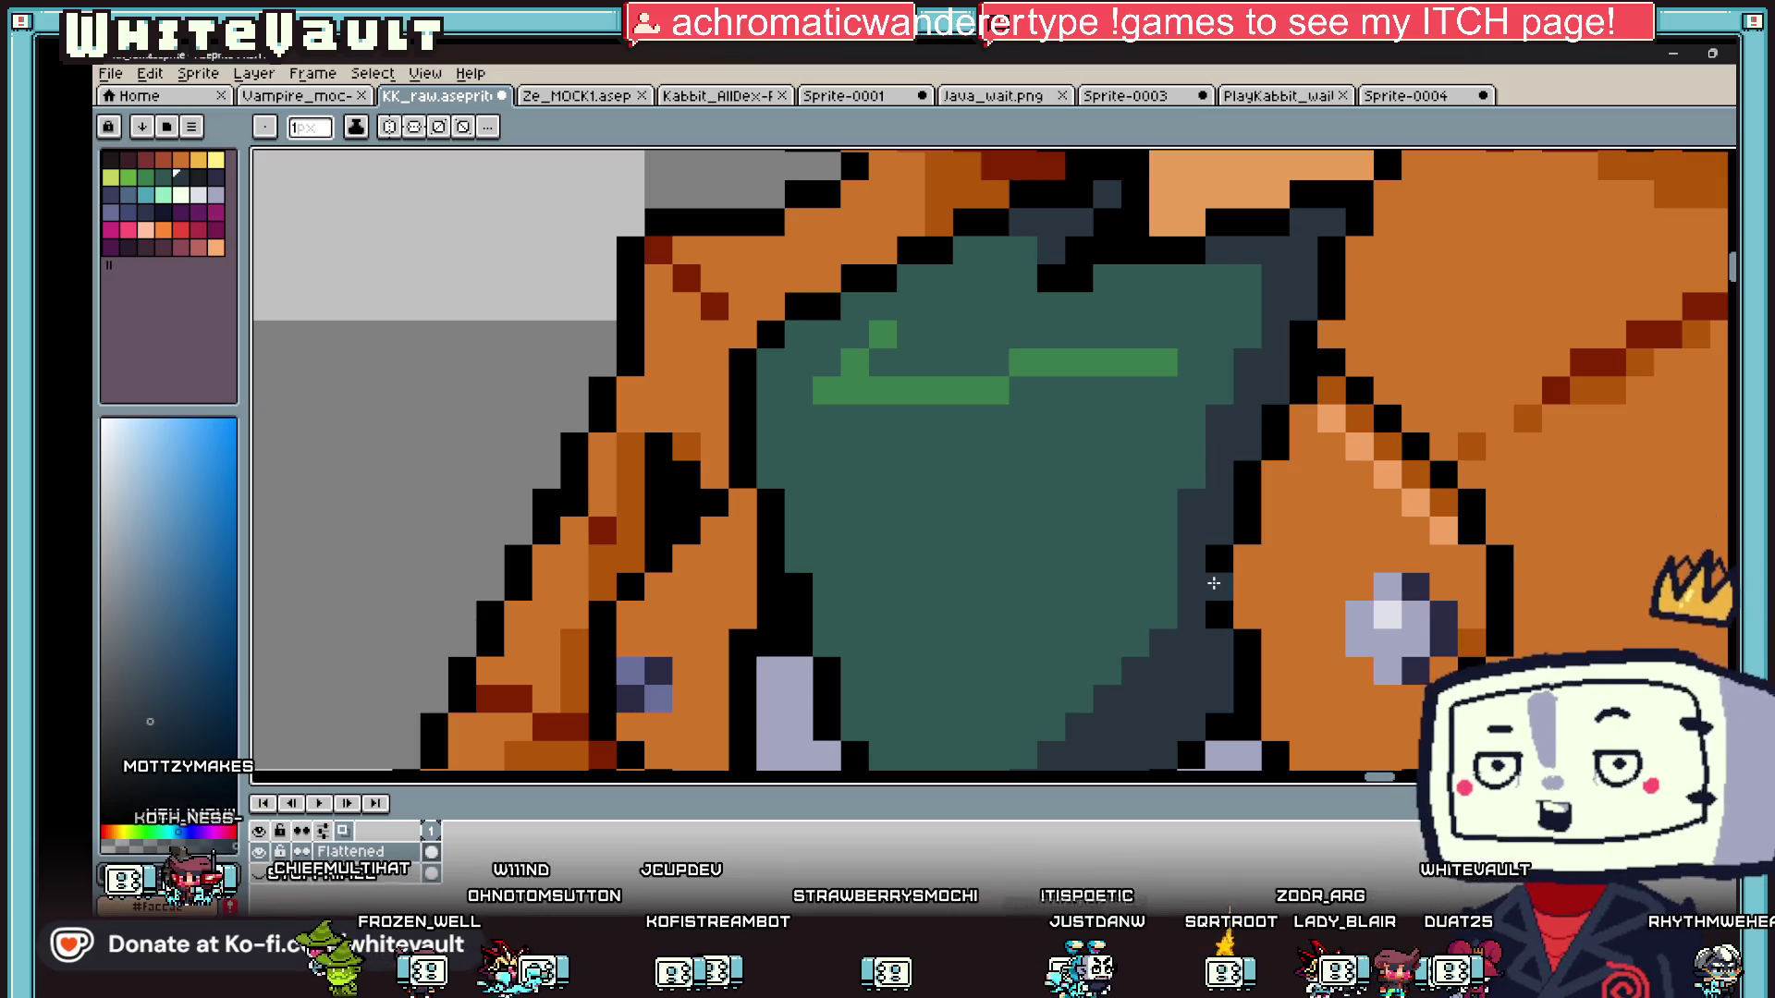
- Sample the light green and lengthen the highlight streak across the scarf
scroll(1214, 583, down, 3)
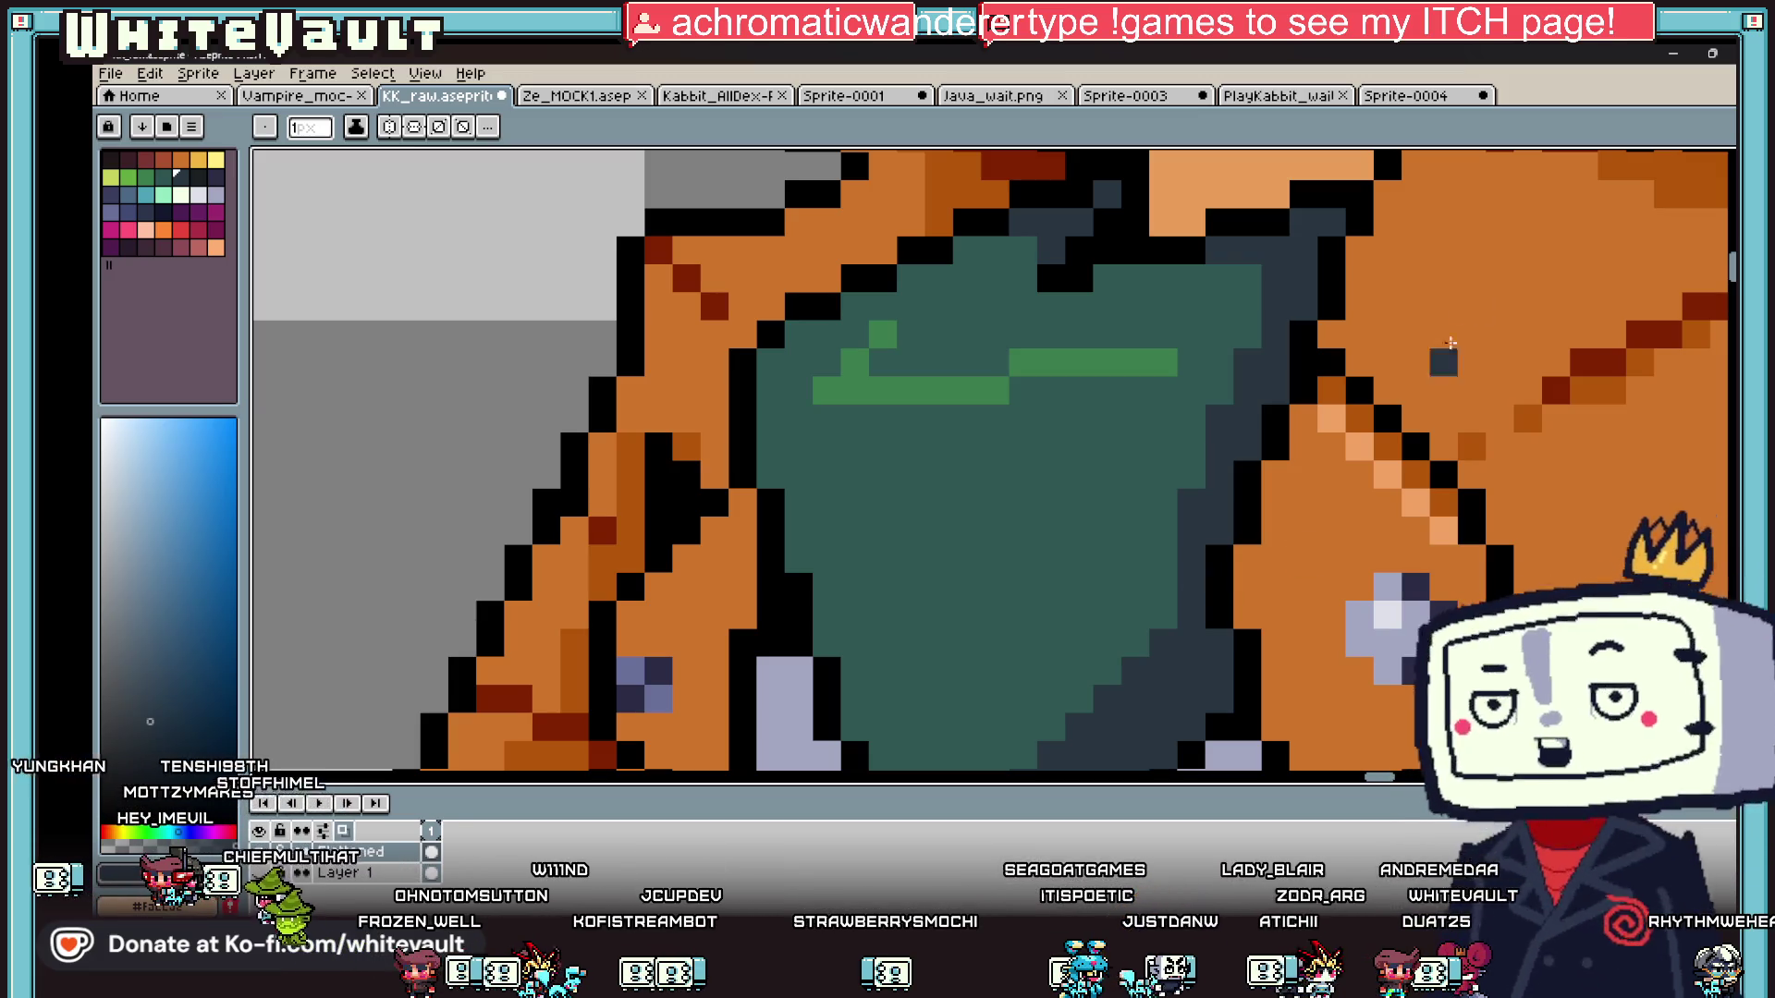
scroll(890, 417, up, 2)
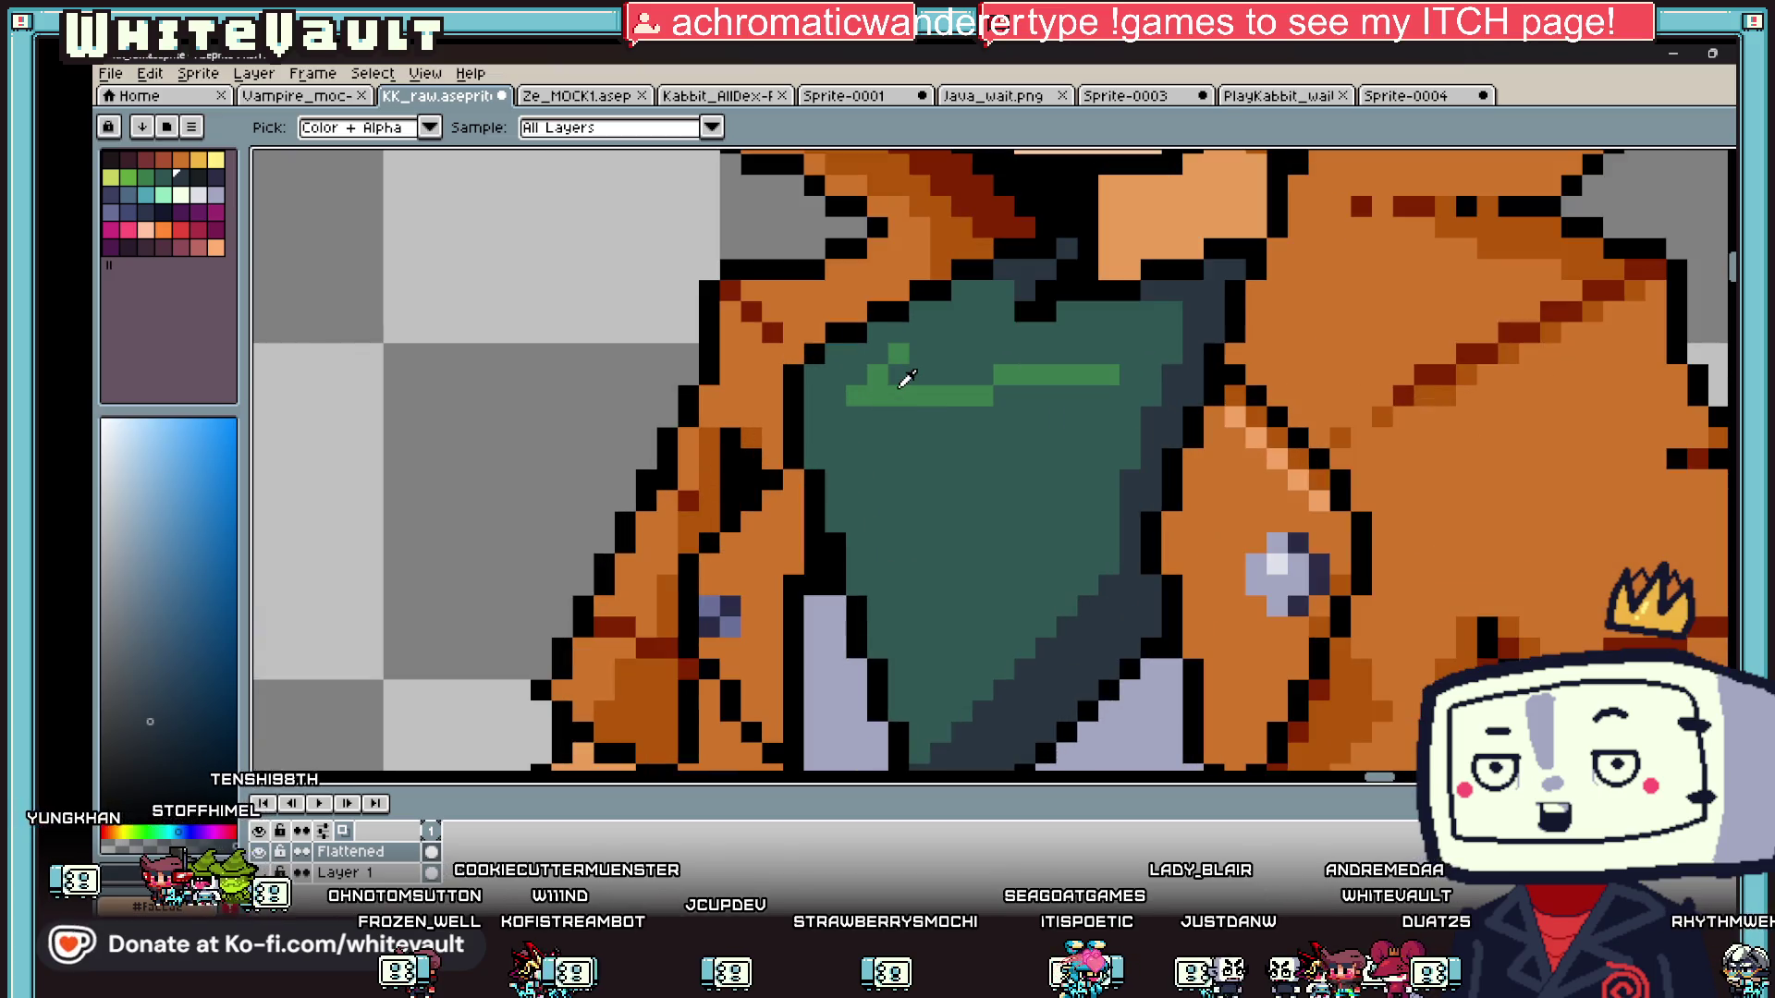
click(812, 394)
drag(856, 396, 913, 393)
scroll(961, 396, down, 4)
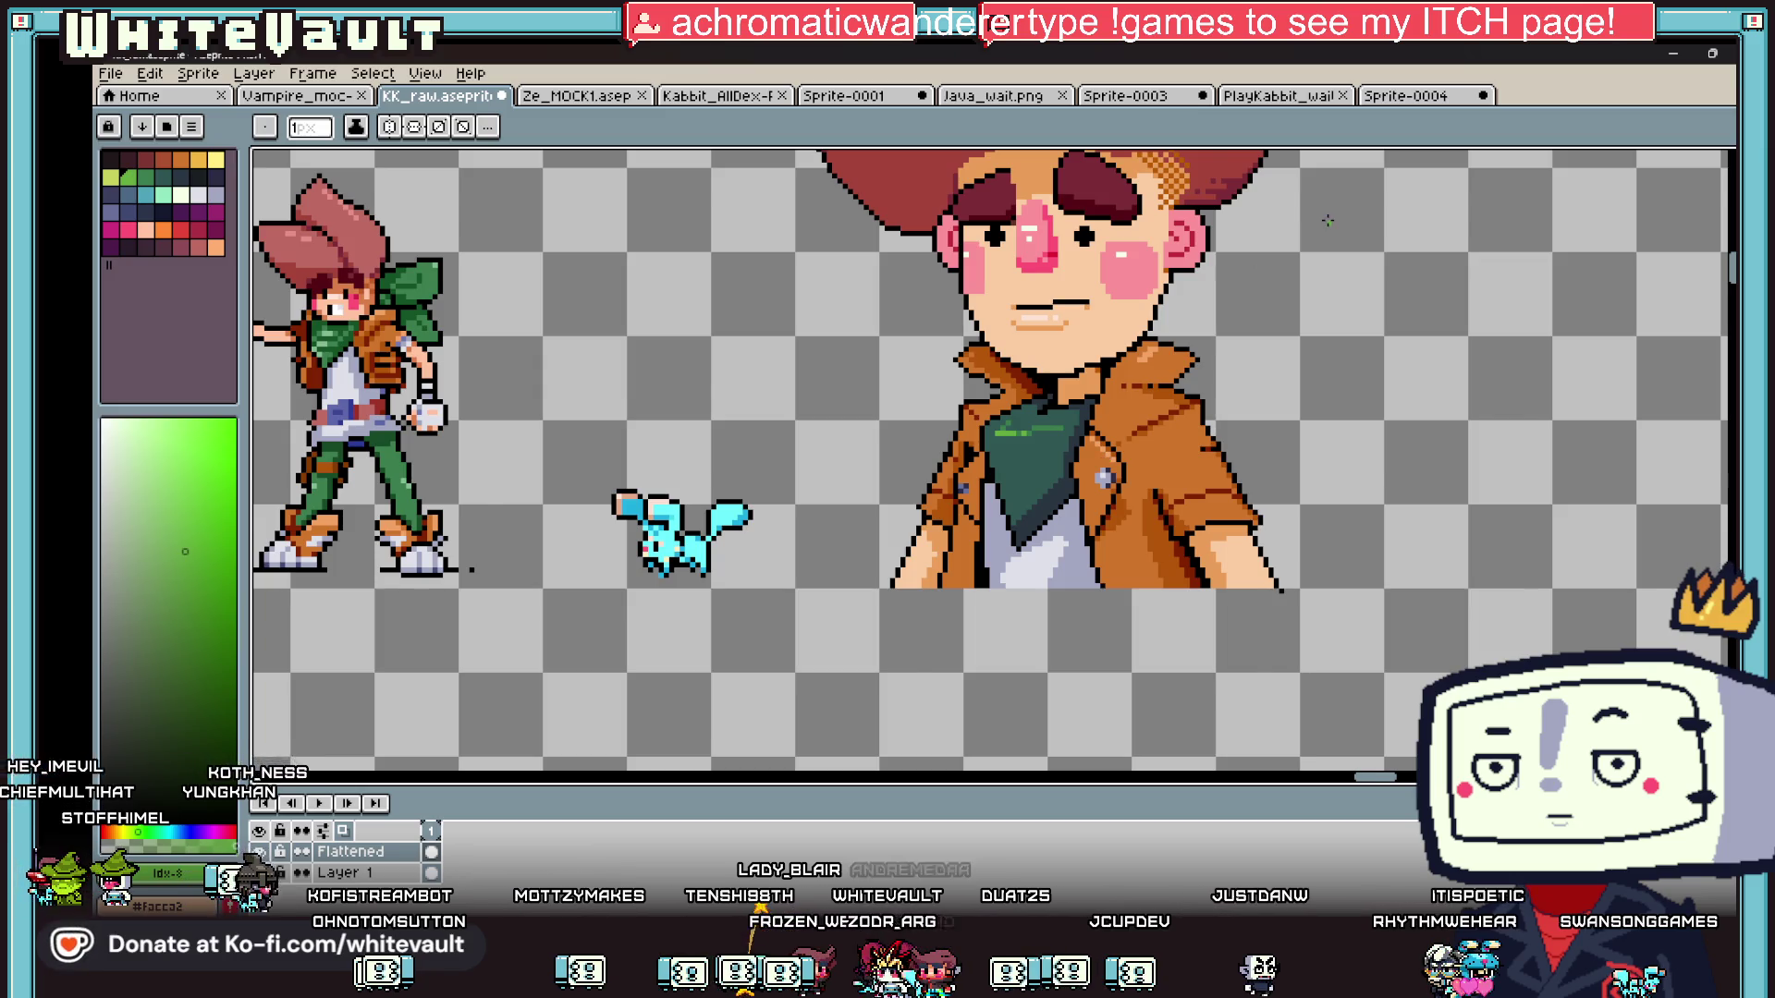
- Sample the small character's light pink hair colour
scroll(1327, 221, down, 1)
scroll(1327, 221, down, 1)
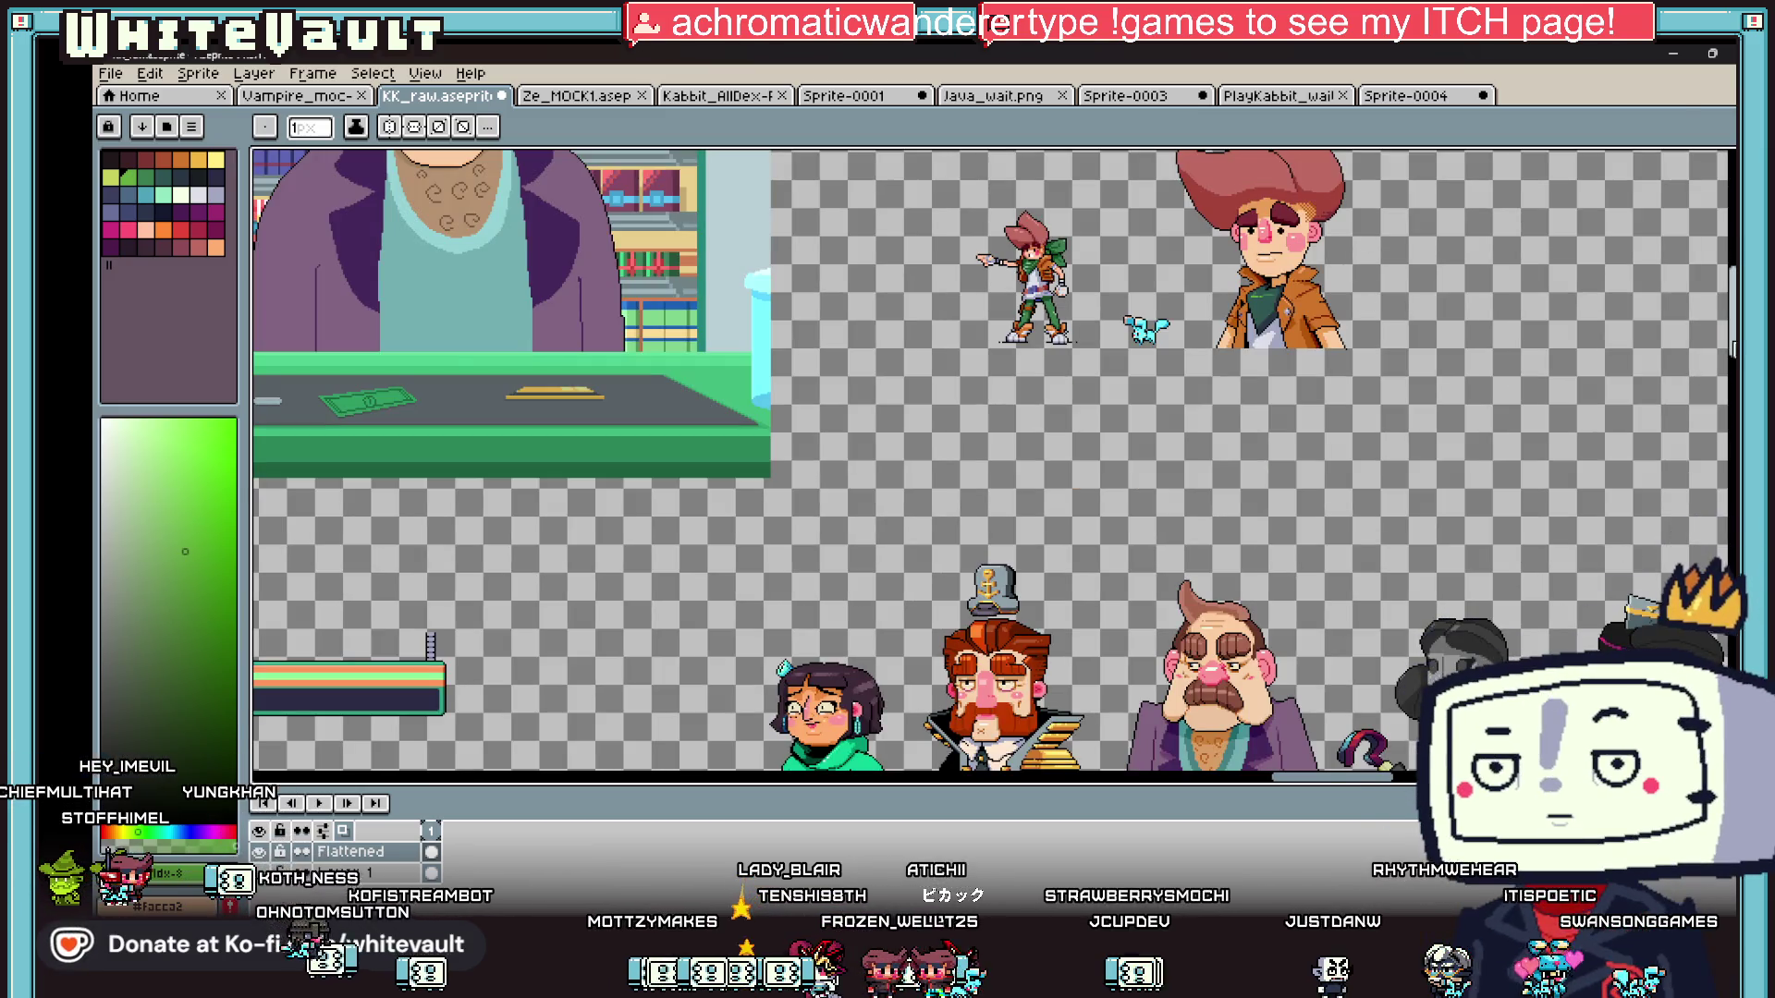
scroll(989, 462, up, 2)
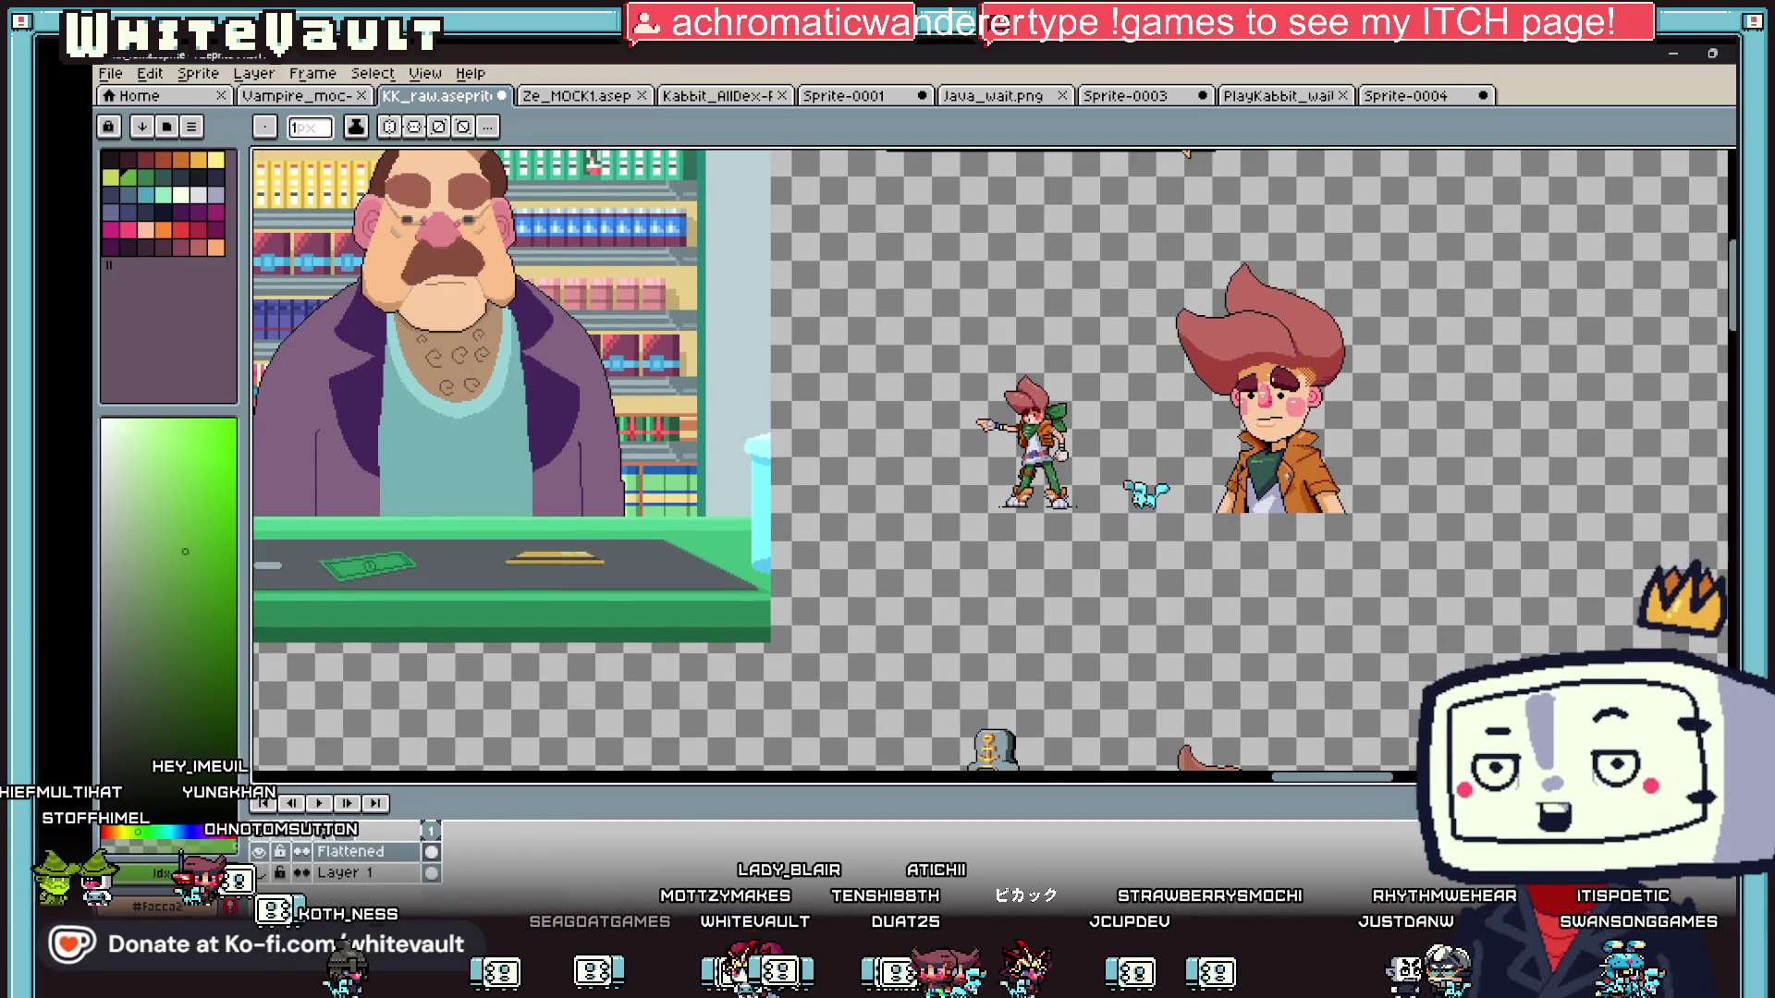
scroll(1244, 373, up, 1)
key(alt)
scroll(821, 382, up, 3)
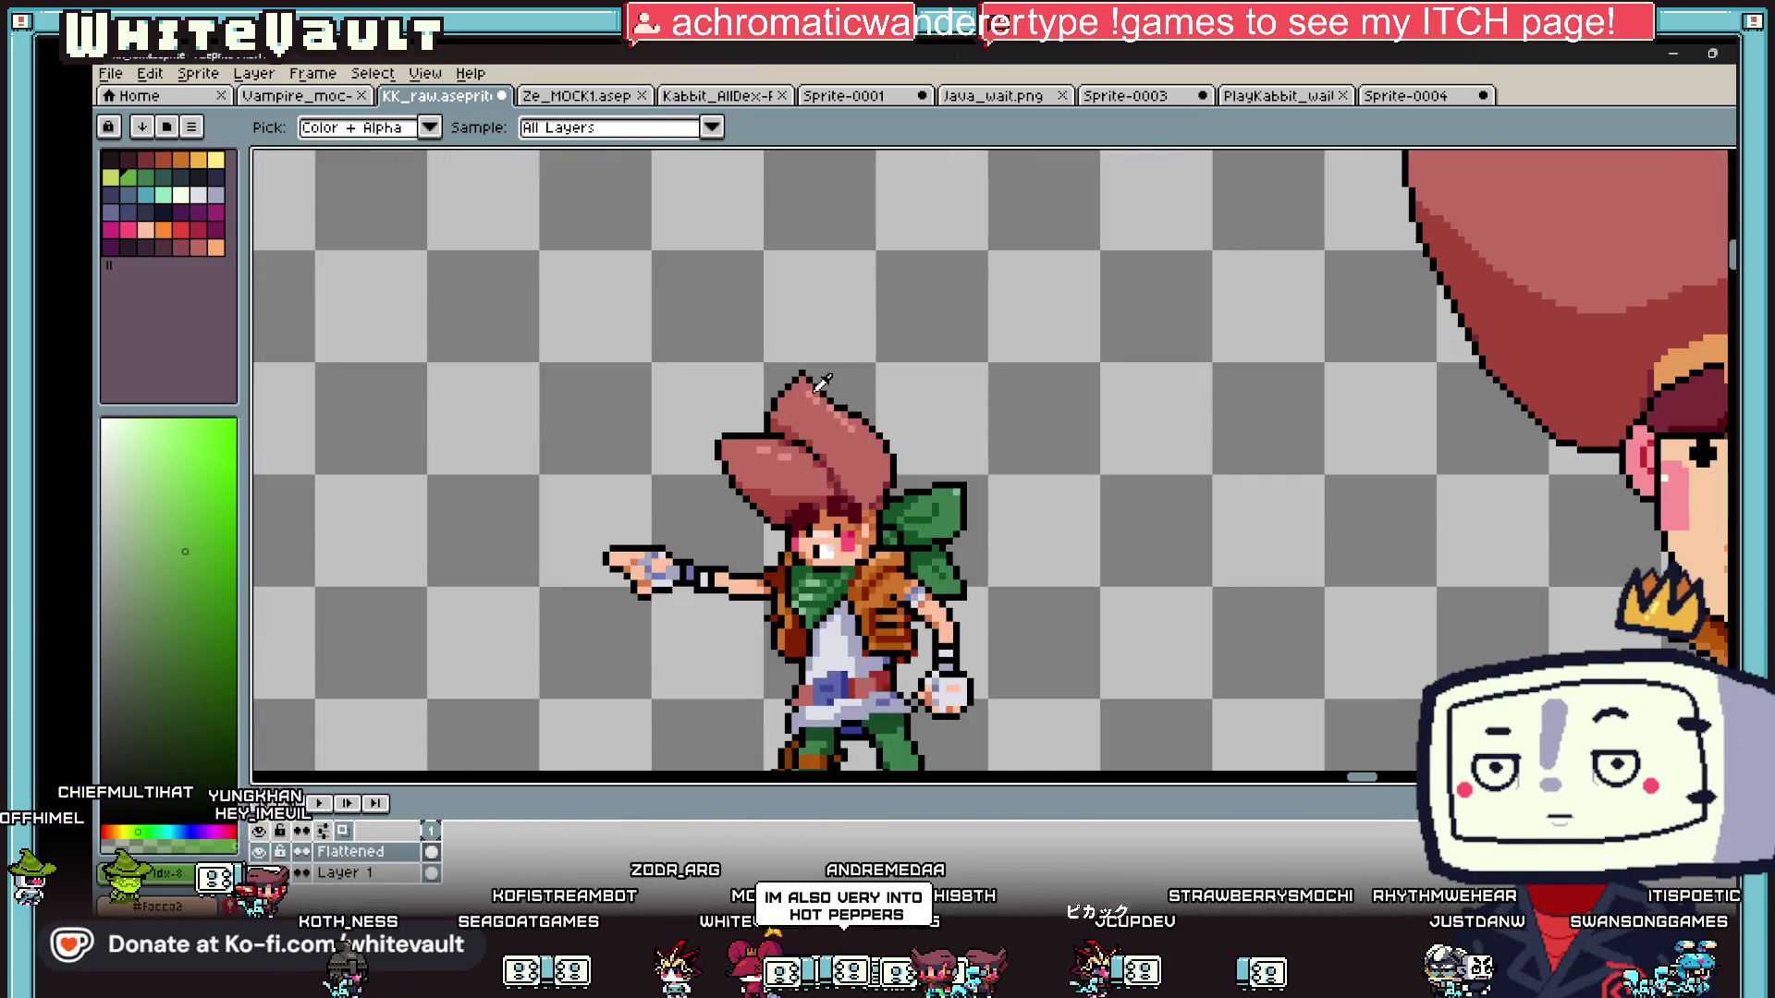
click(821, 383)
- Dab and streak a light pink highlight across the portrait's hair
scroll(821, 383, down, 2)
scroll(1244, 312, up, 1)
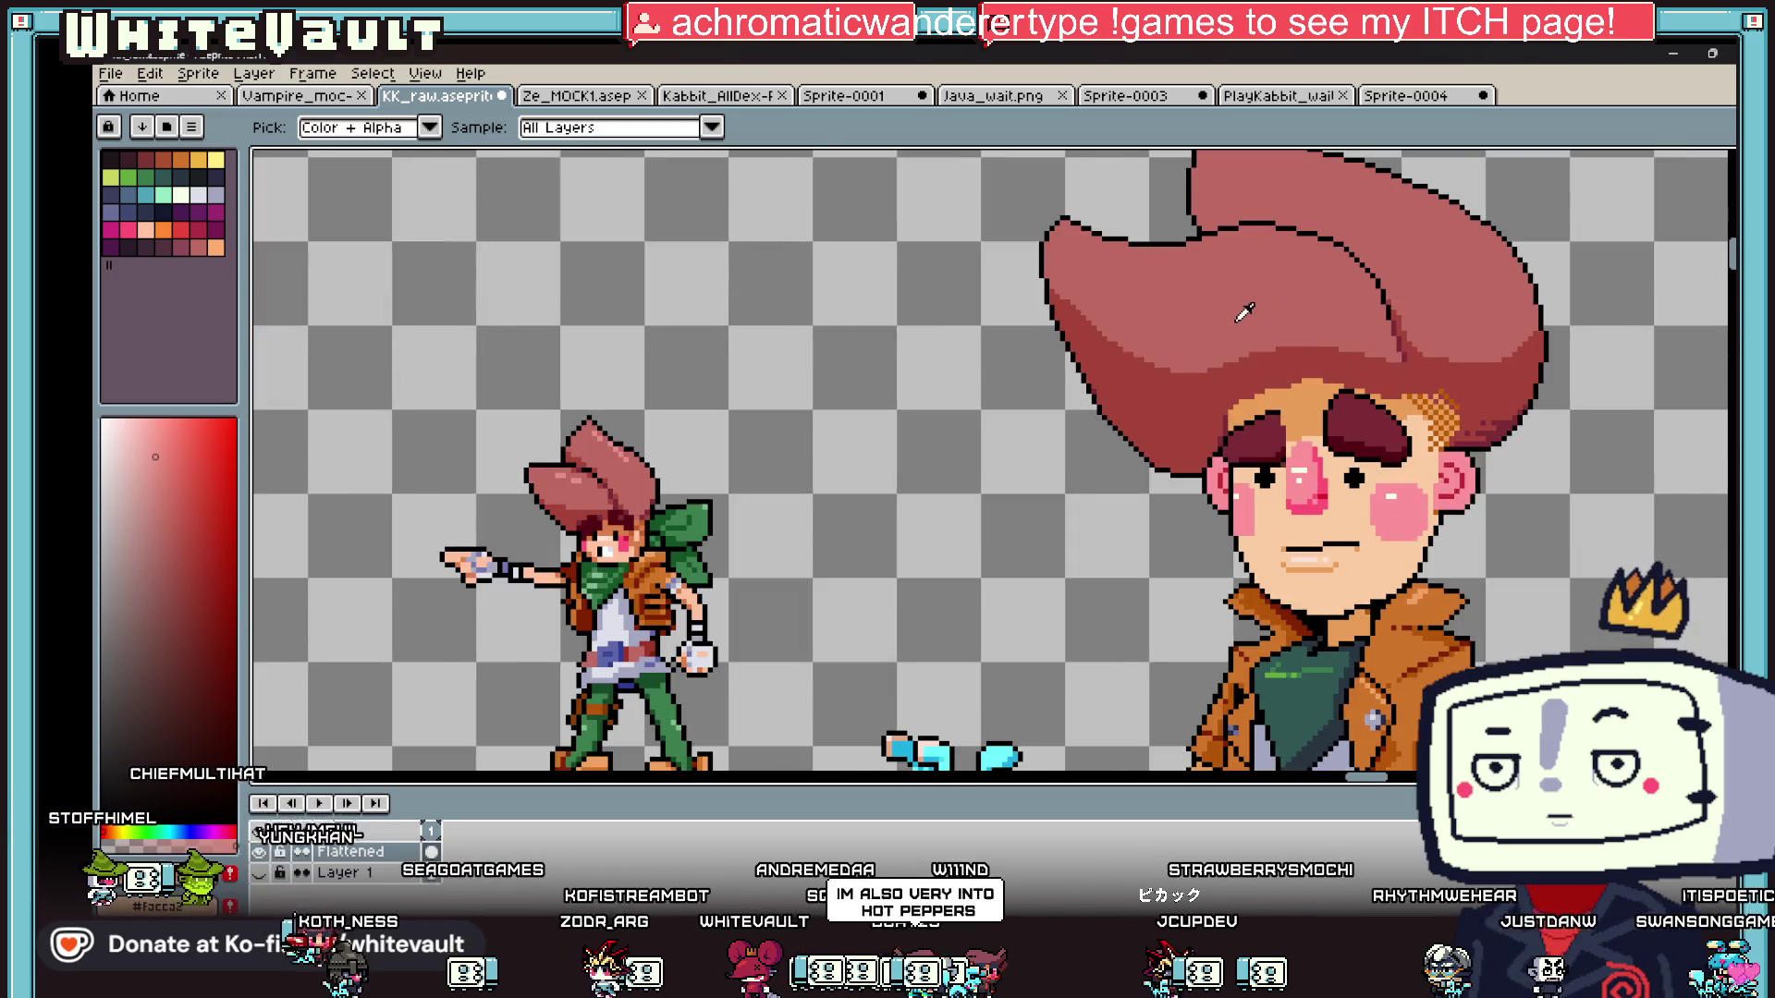
click(1097, 268)
click(1123, 280)
drag(1123, 280, 1220, 275)
scroll(1267, 262, down, 2)
scroll(1223, 230, up, 2)
key(minus)
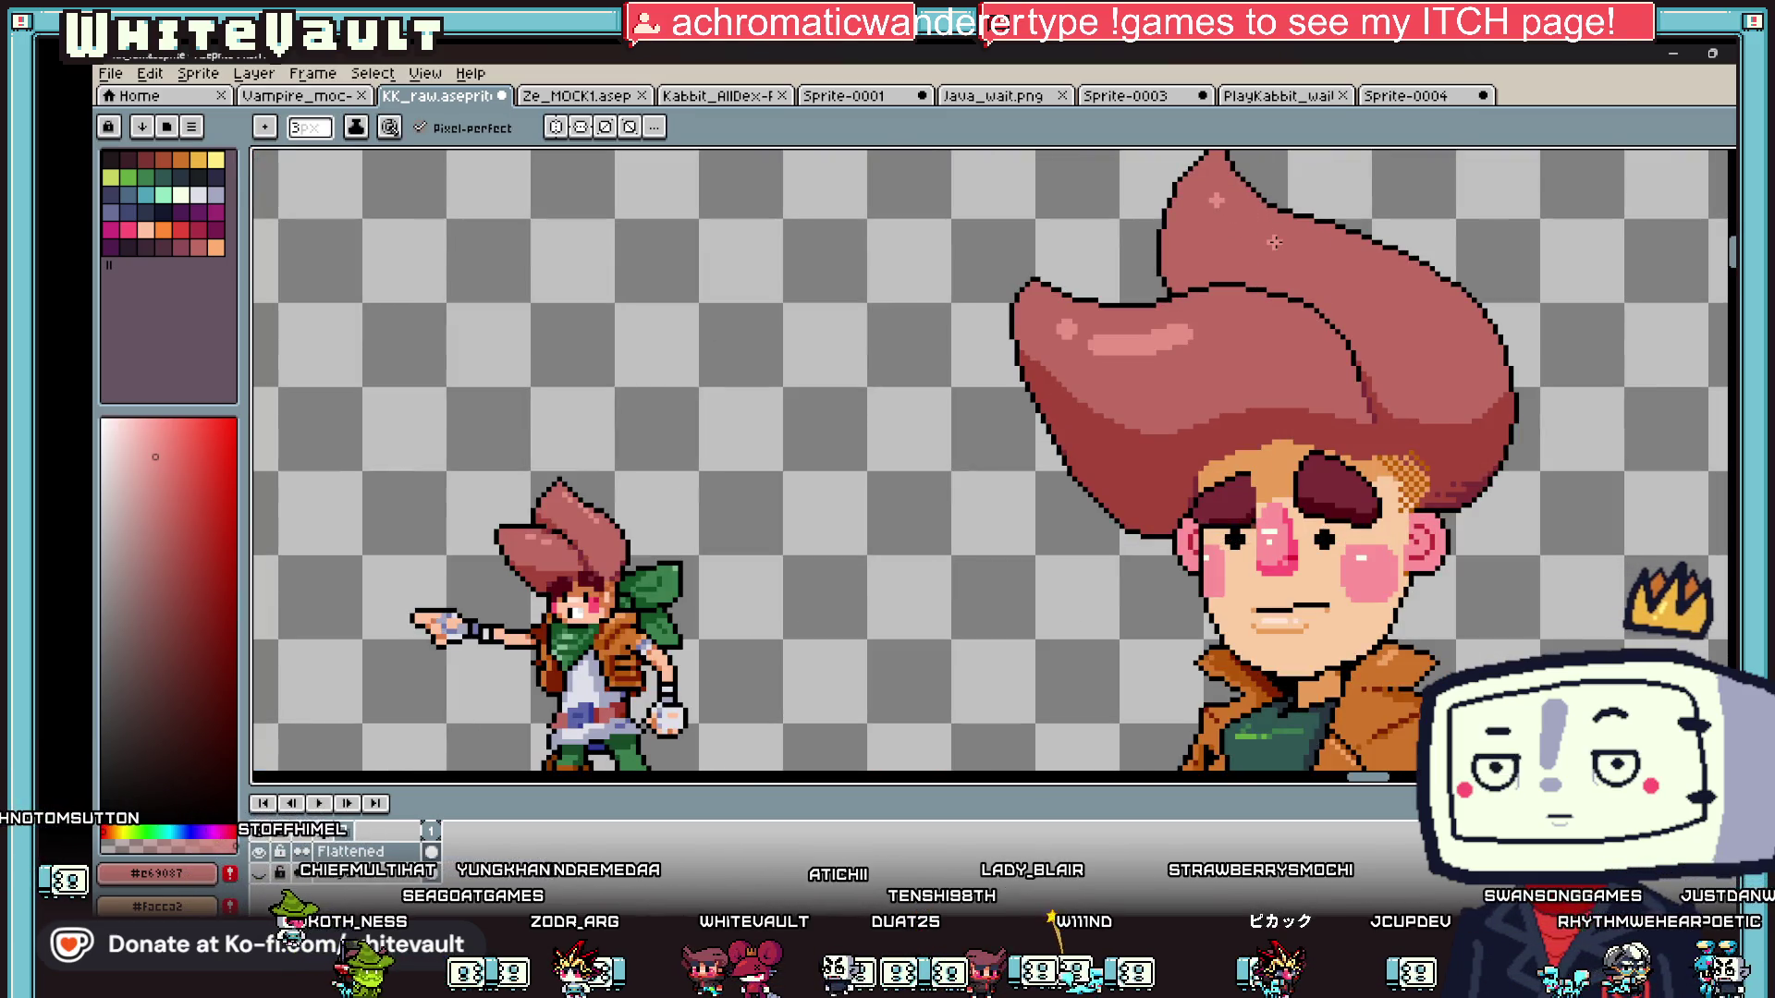
- Select the small blue creature with a rectangle and delete it
scroll(1378, 295, down, 1)
key(m)
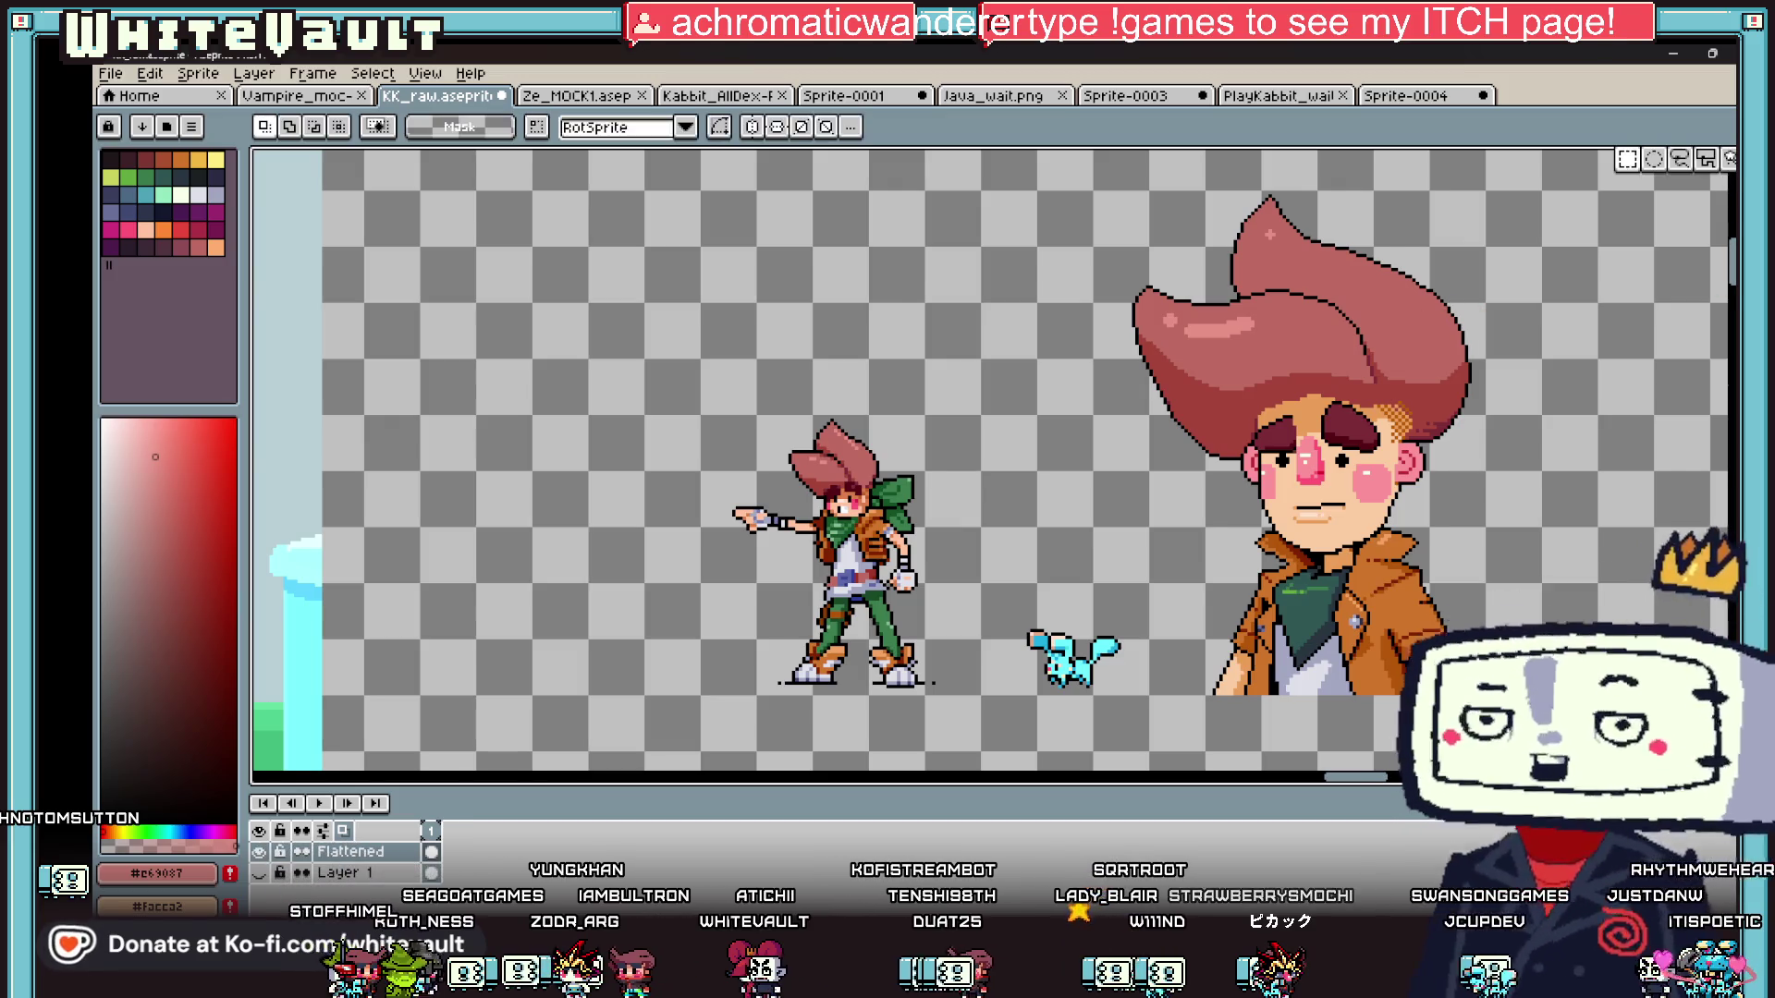
scroll(1276, 439, down, 2)
drag(1135, 514, 1211, 615)
key(Delete)
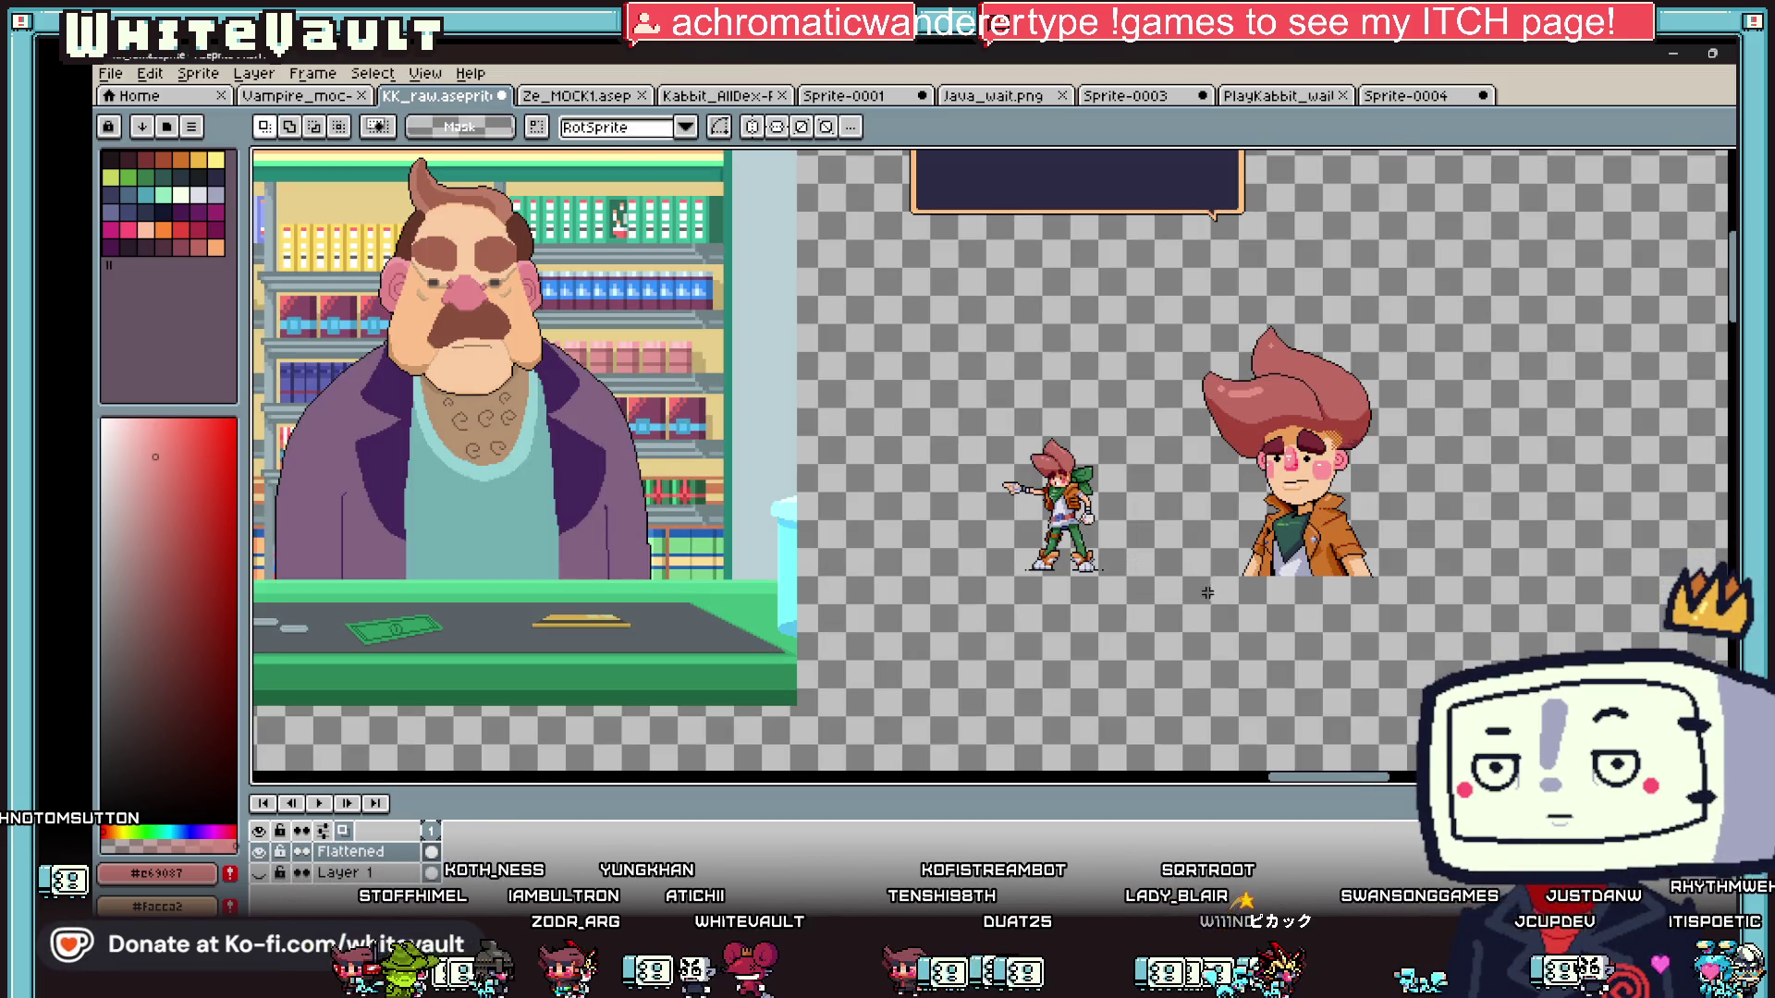
scroll(1357, 497, up, 2)
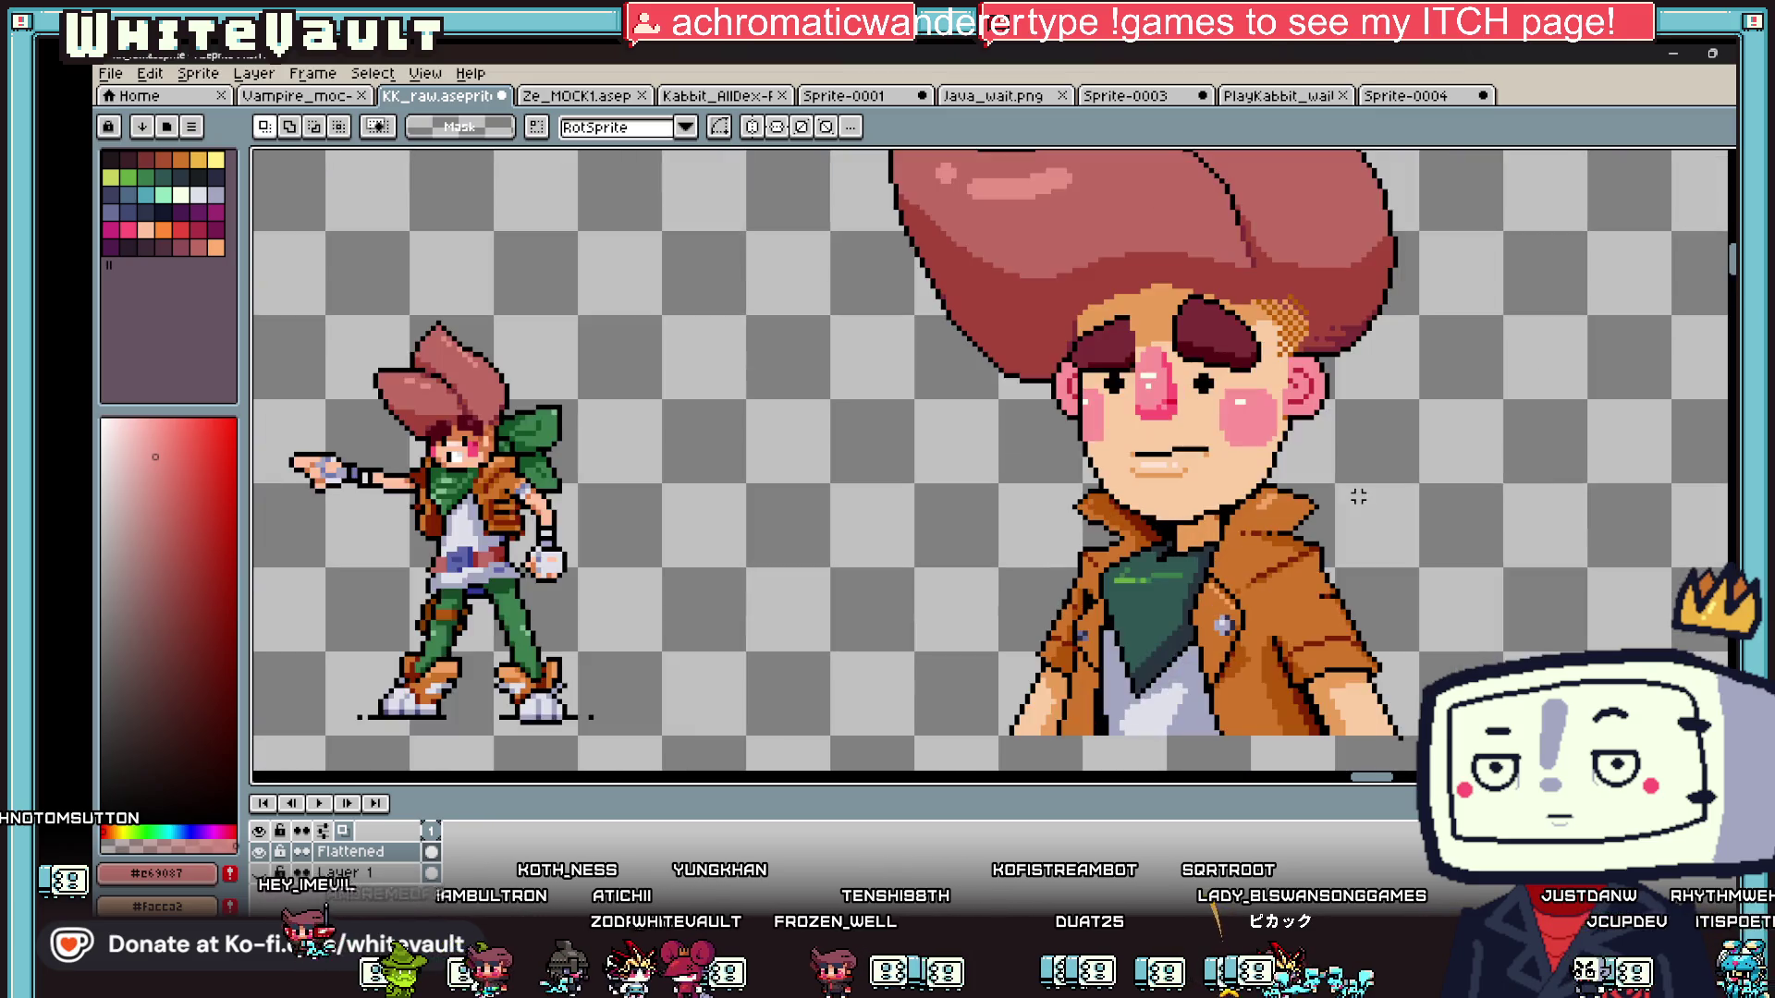
scroll(1357, 498, down, 1)
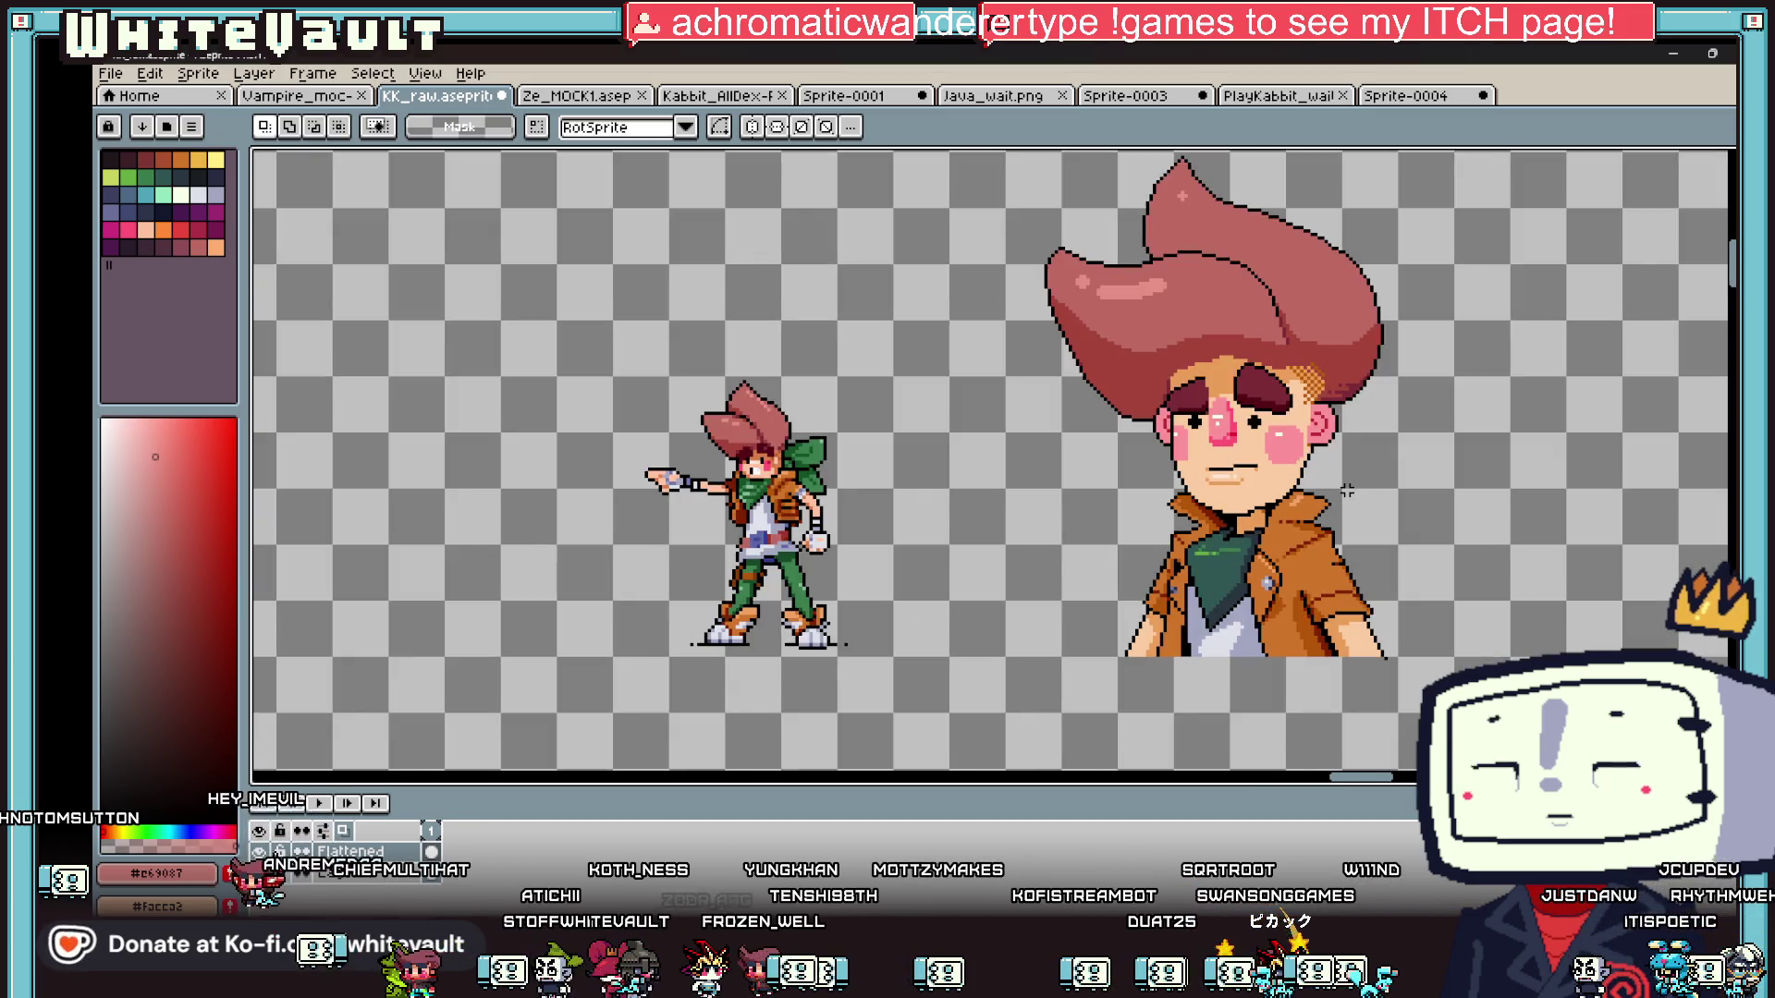
- Sample a green from the canvas and return to the pencil
key(i)
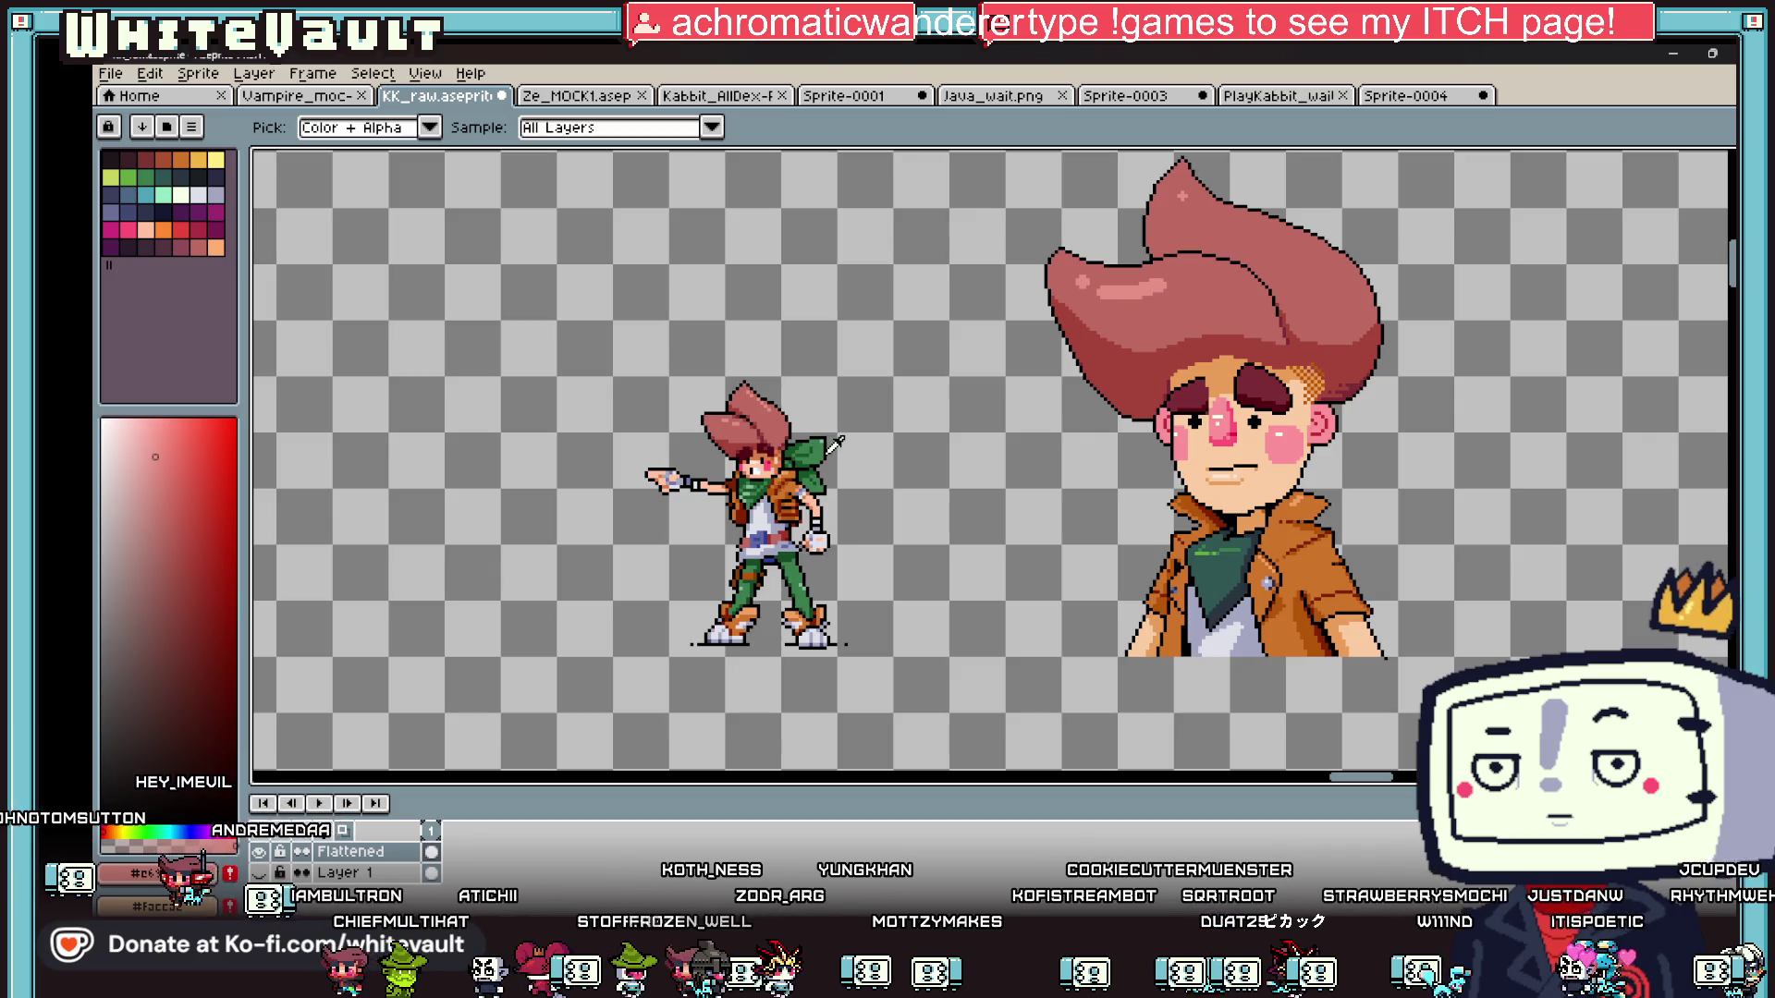
click(827, 451)
key(b)
scroll(1331, 478, up, 2)
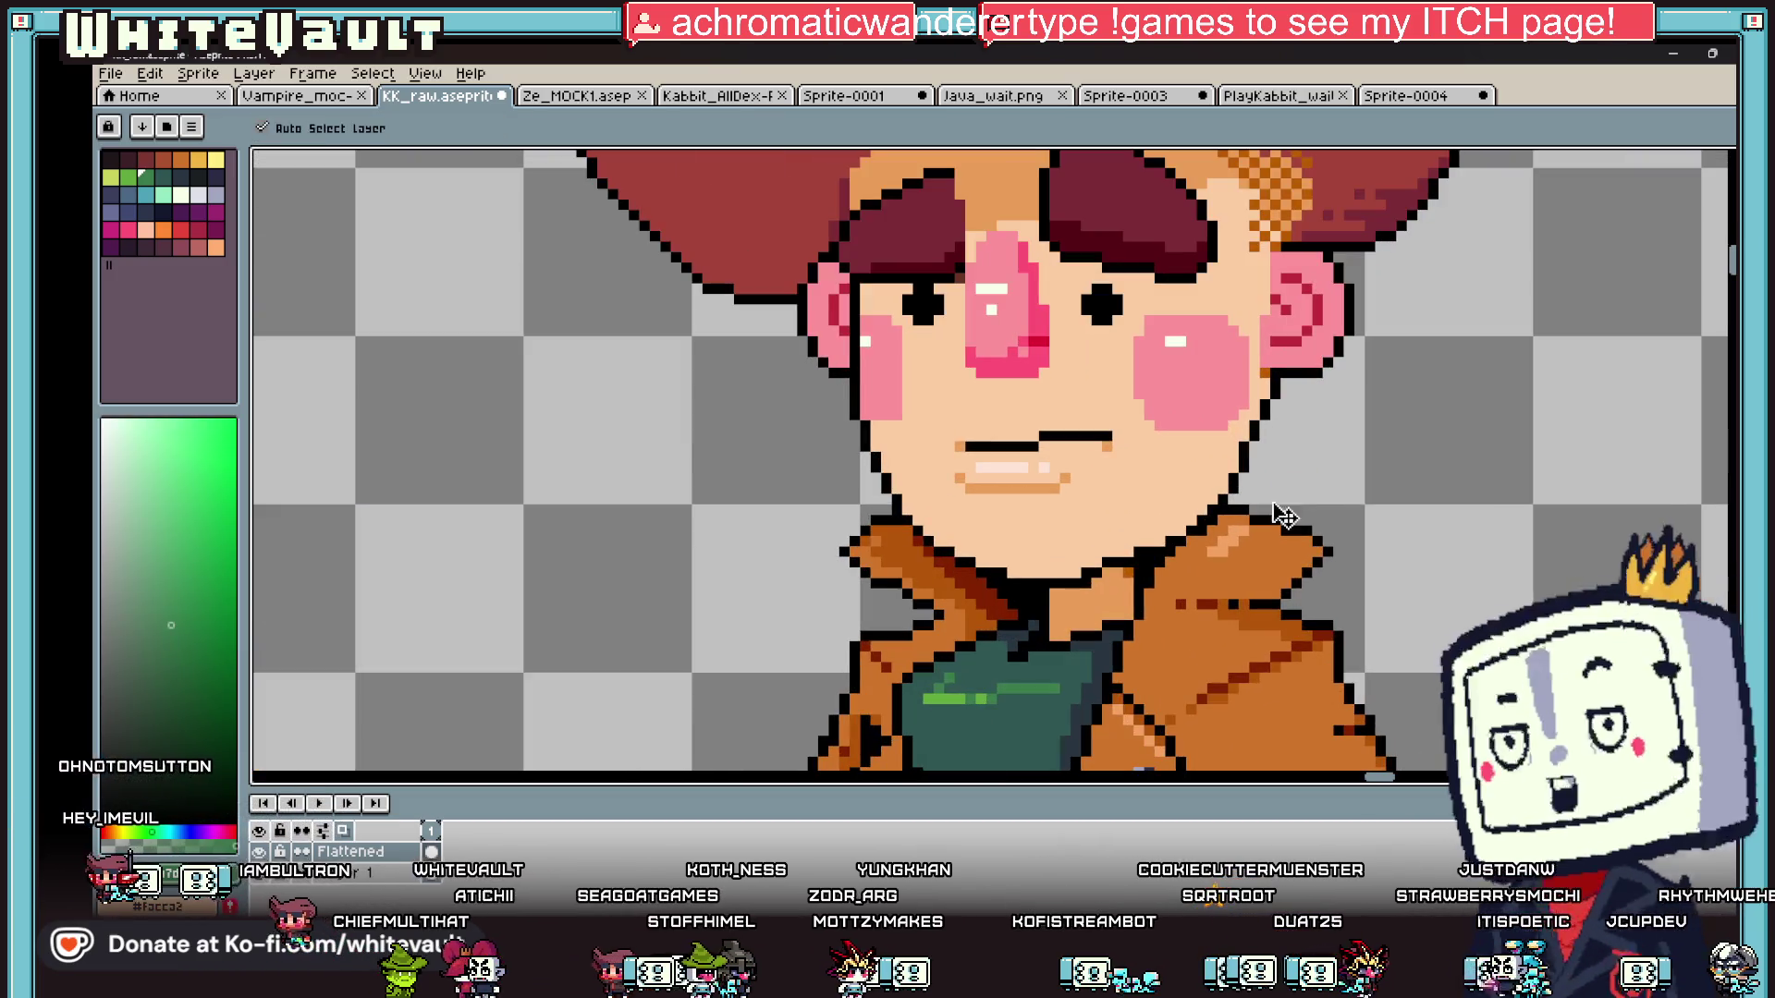
- Draw a green flap outline beside the jaw and bucket-fill it solid green
drag(1248, 504, 1391, 432)
key(ctrl+z)
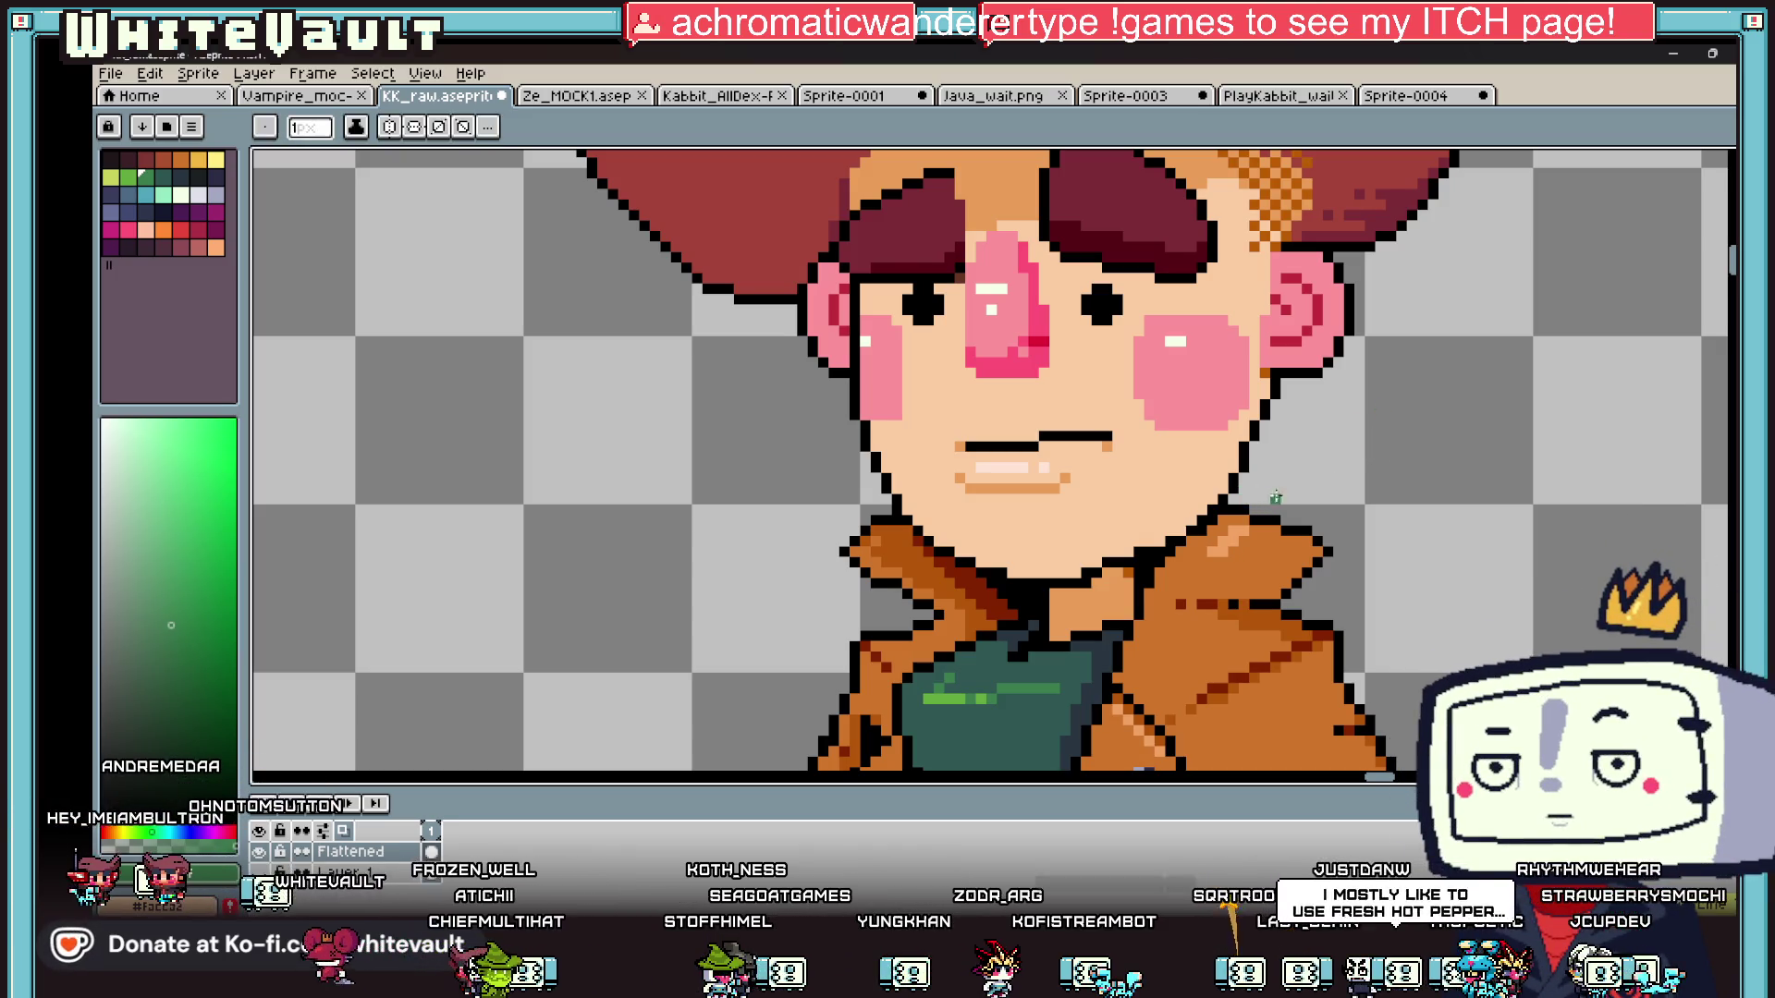
key(b)
mouse_move(1255, 502)
mouse_down()
mouse_move(1356, 442)
mouse_move(1437, 430)
mouse_move(1461, 592)
mouse_move(1354, 630)
mouse_up()
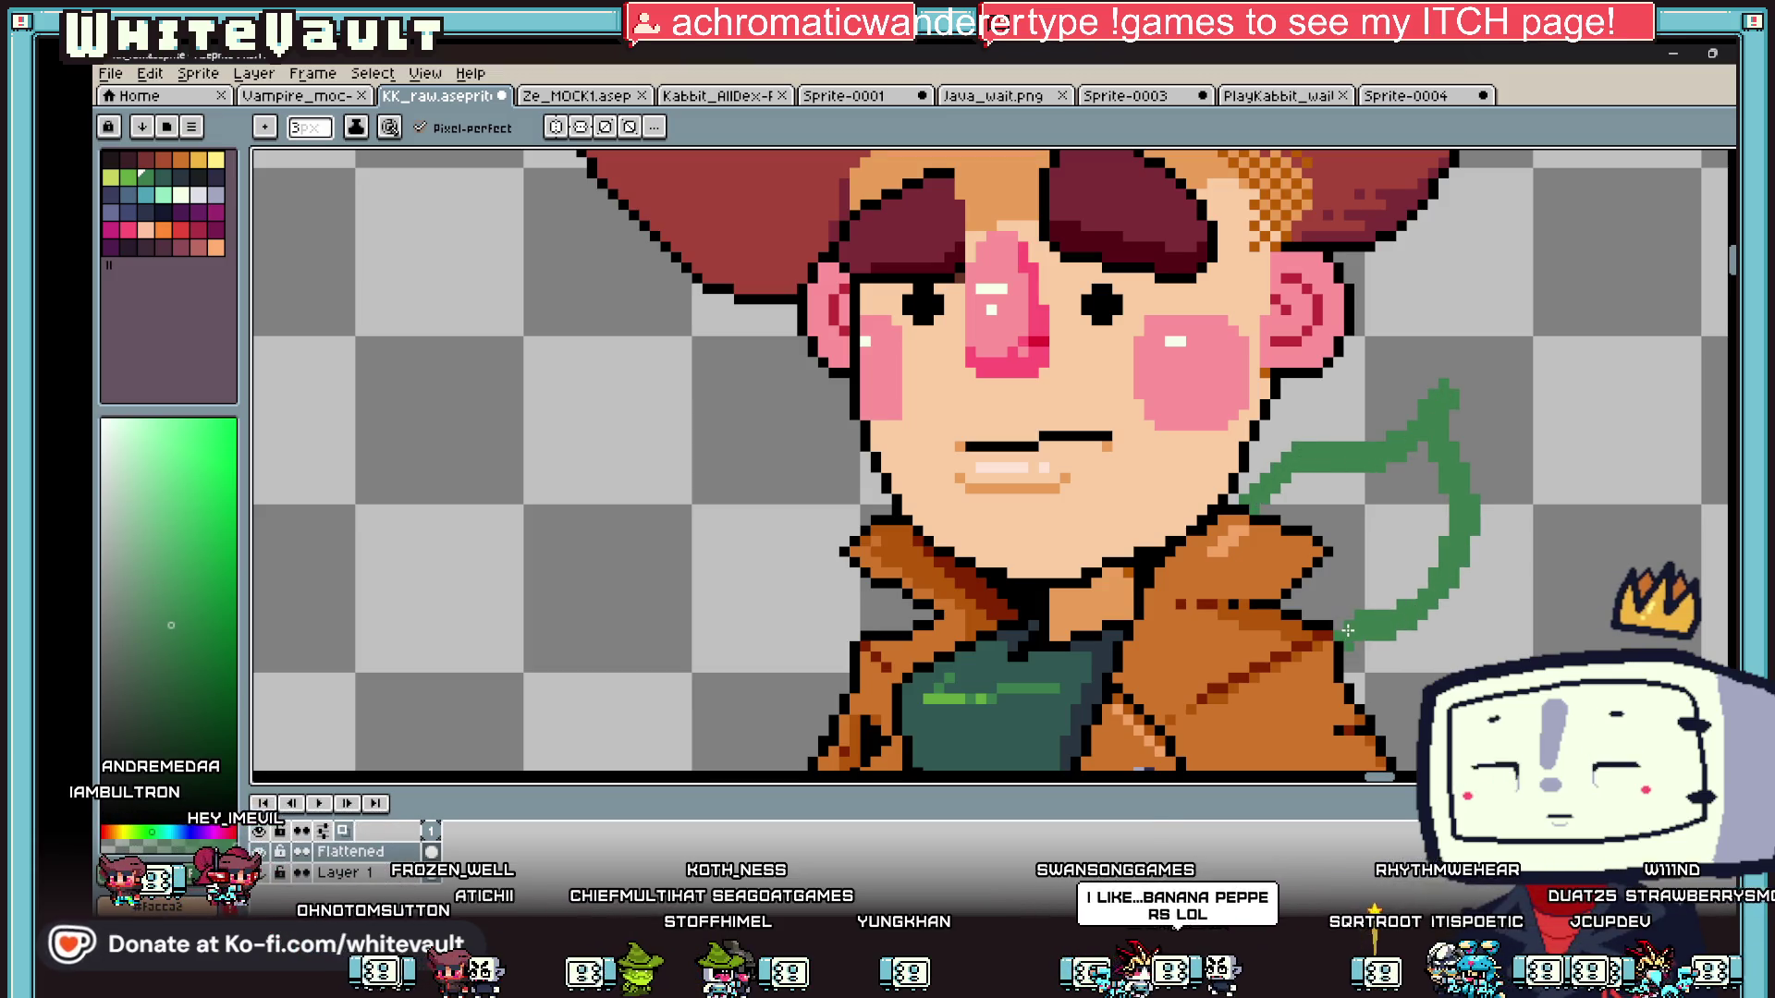
scroll(1322, 573, down, 4)
scroll(1276, 517, up, 3)
key(ctrl+z)
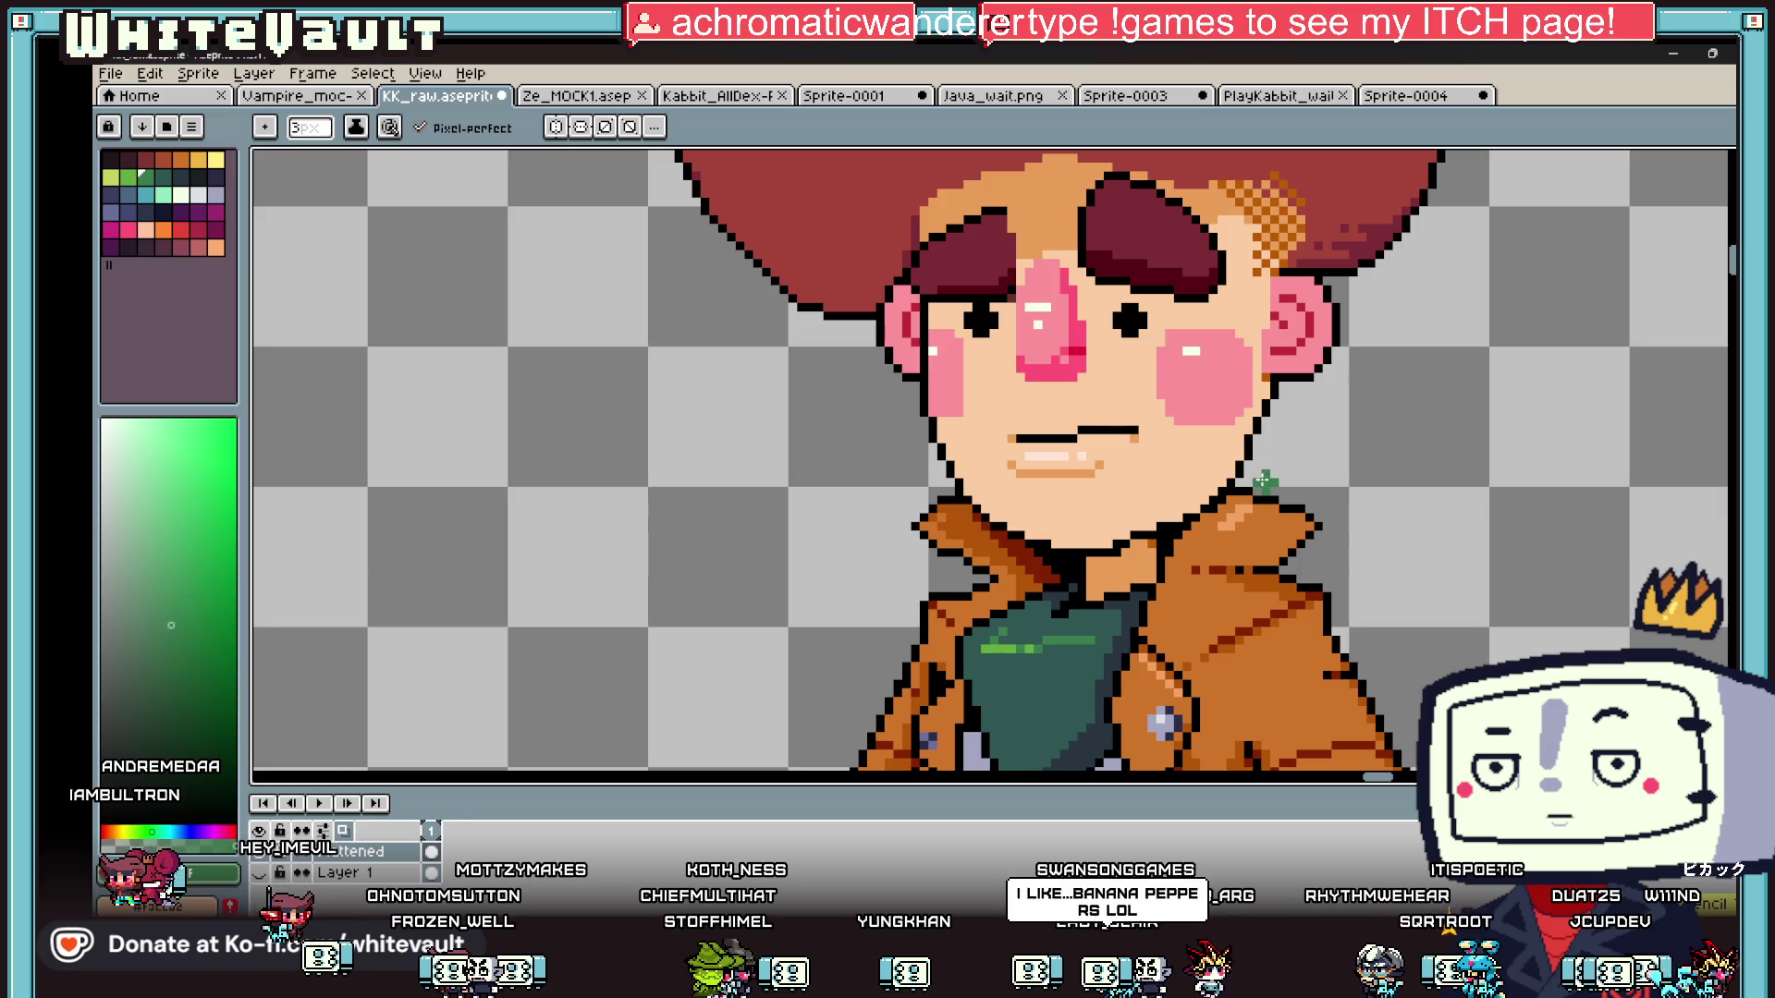
mouse_move(1257, 481)
mouse_down()
mouse_move(1351, 431)
mouse_move(1370, 508)
mouse_up()
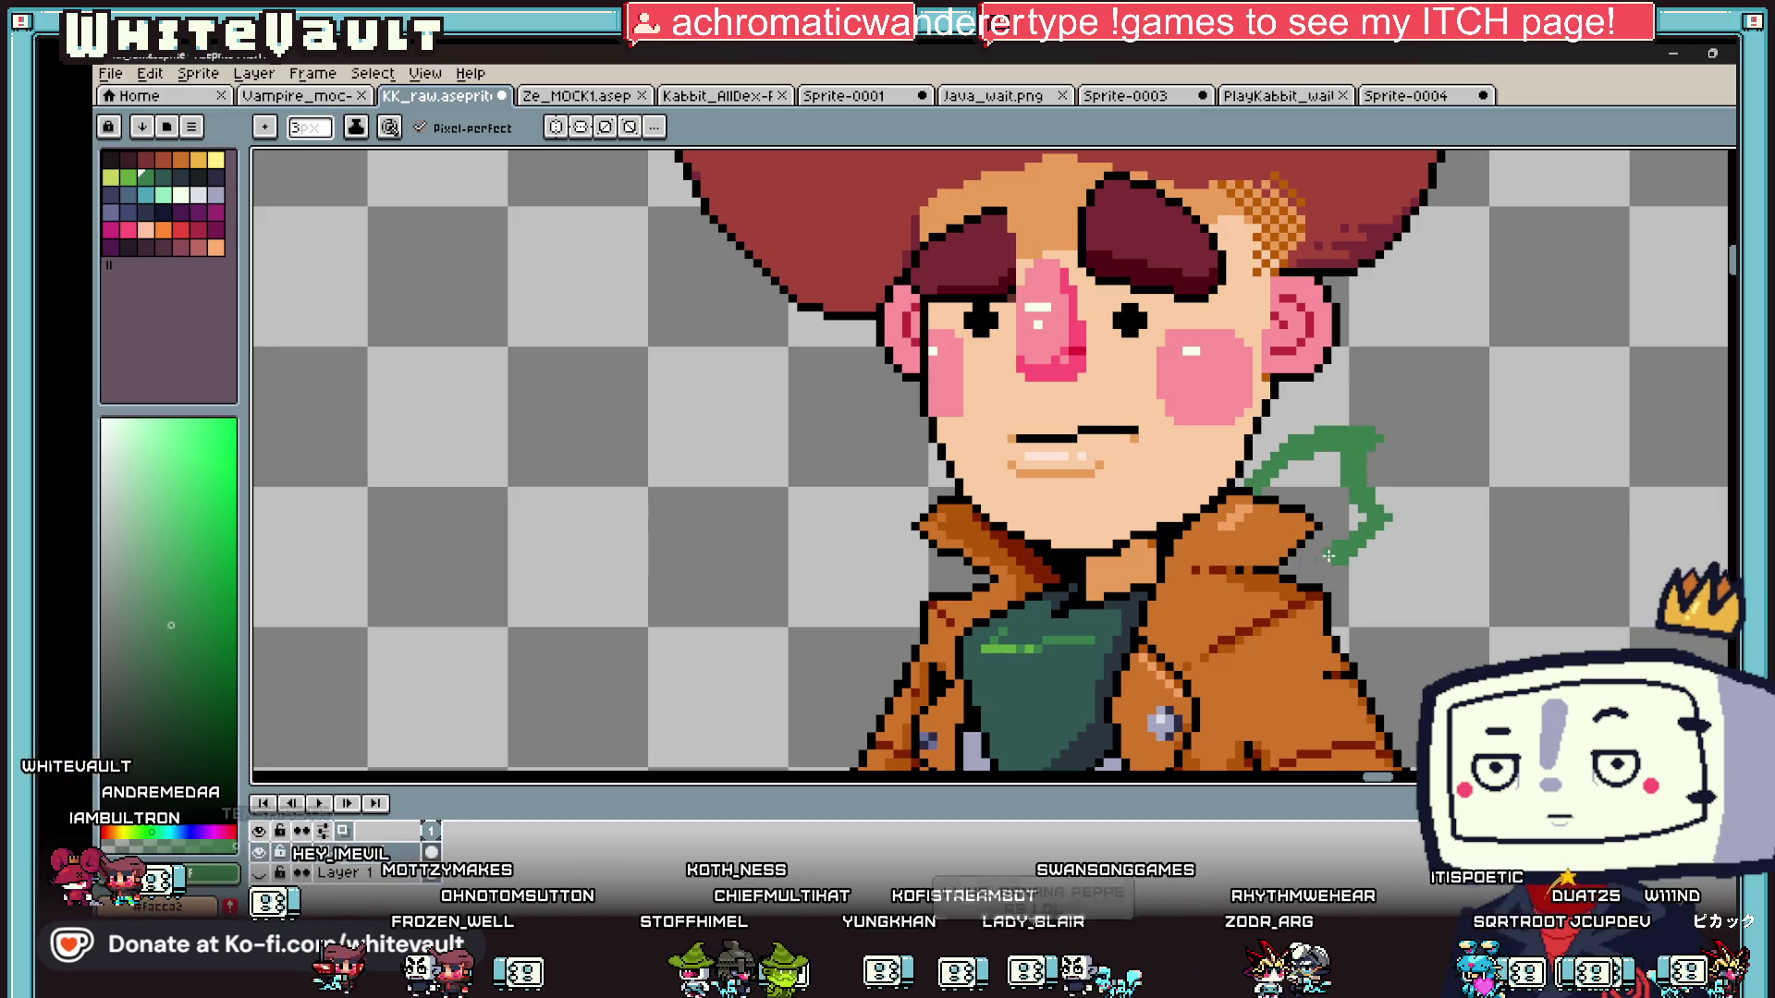
key(g)
click(1339, 471)
- Pick black from the jaw outline and trace the flap's top, right and bottom edges
scroll(1238, 478, up, 1)
key(i)
scroll(1239, 478, up, 1)
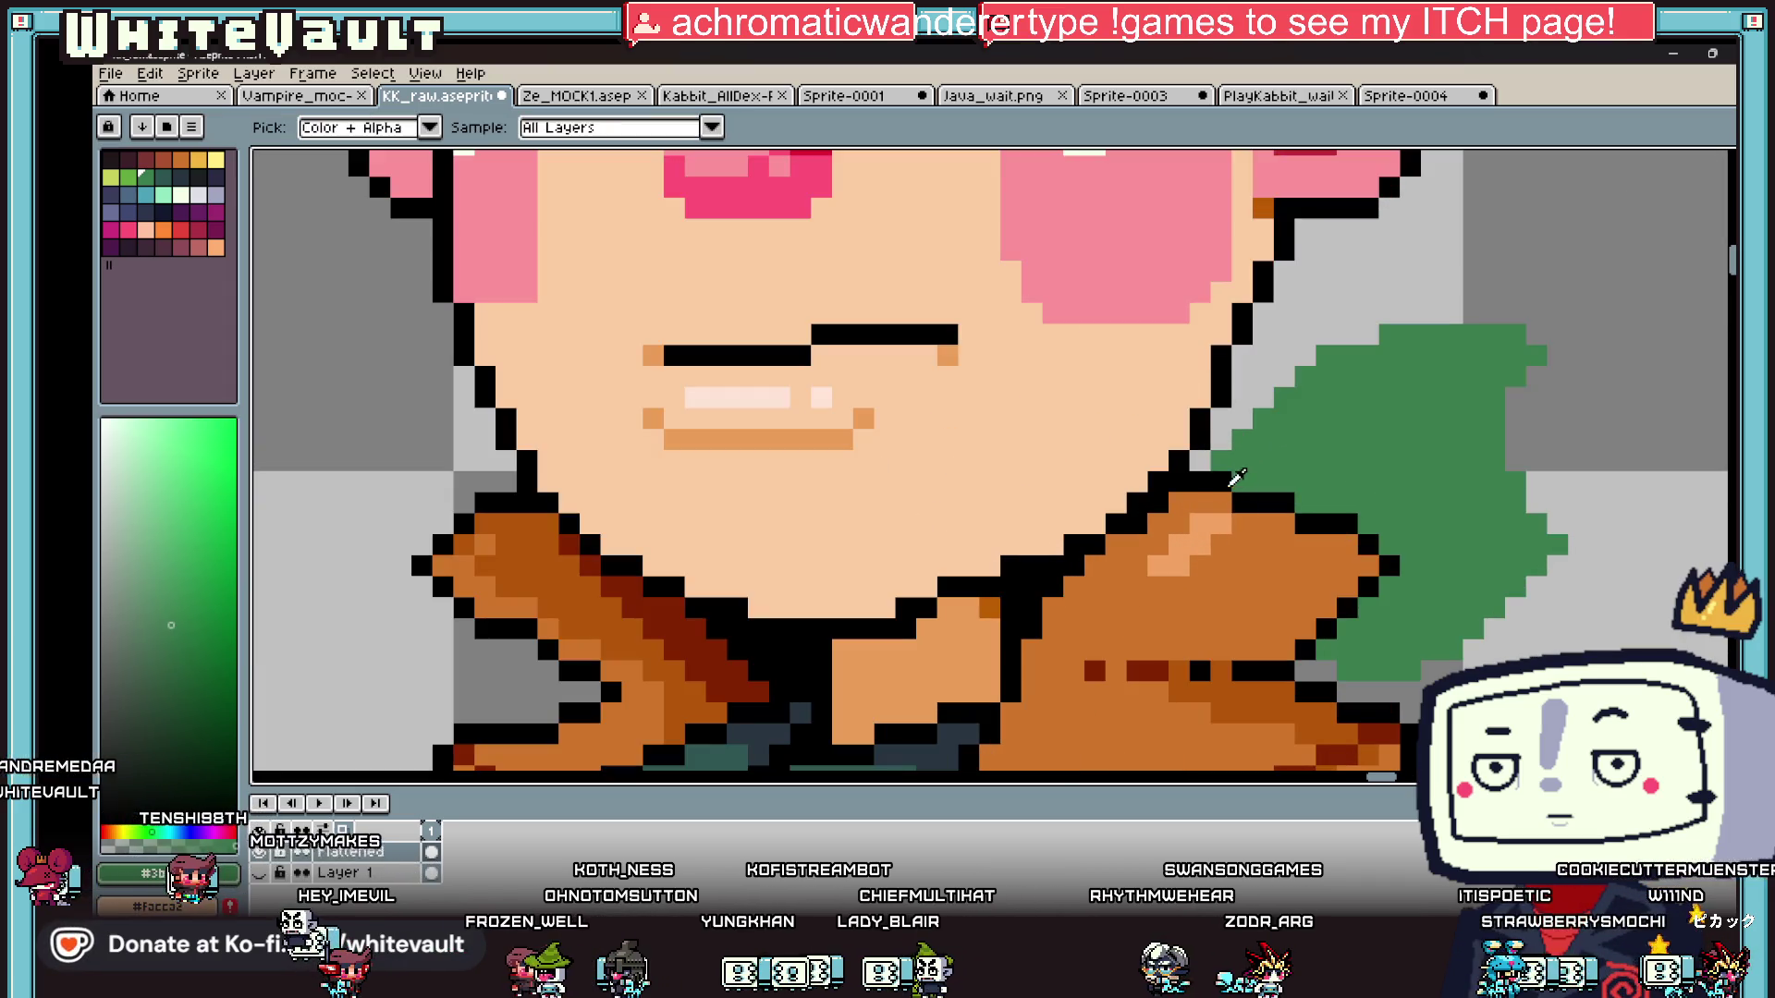
click(1230, 482)
mouse_move(1242, 439)
mouse_down()
mouse_move(1306, 376)
mouse_move(1500, 329)
mouse_move(1510, 411)
mouse_up()
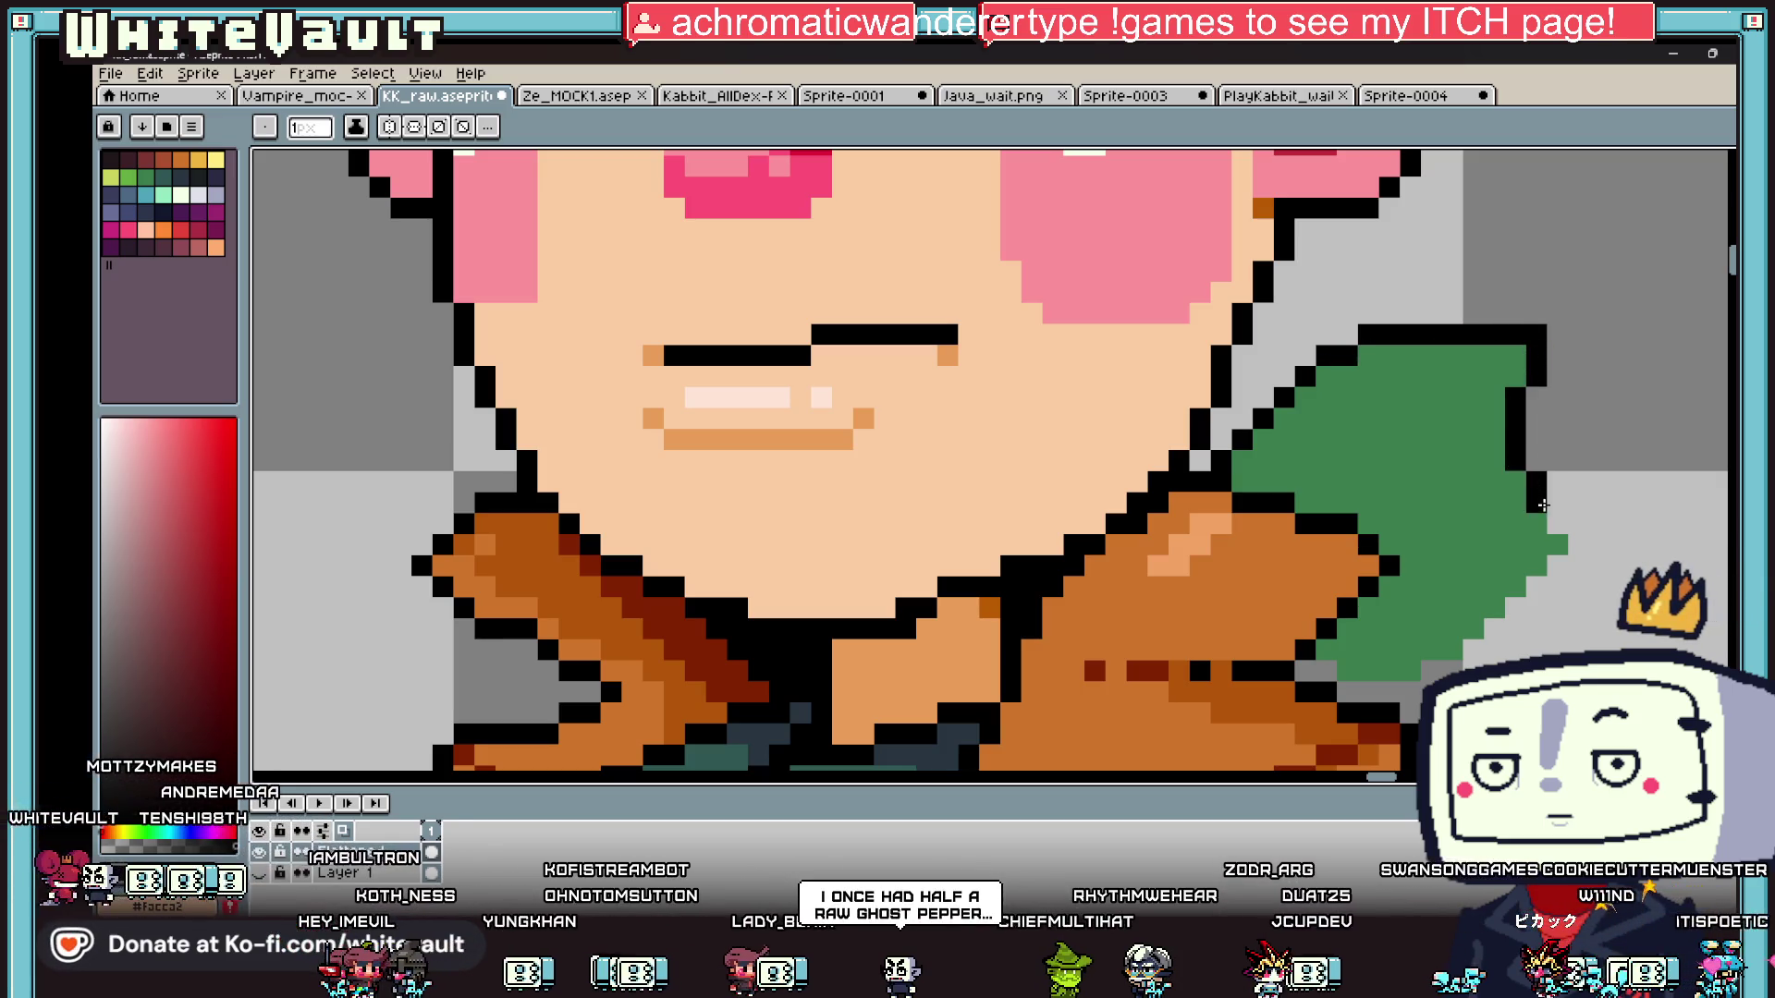
drag(1535, 572, 1516, 611)
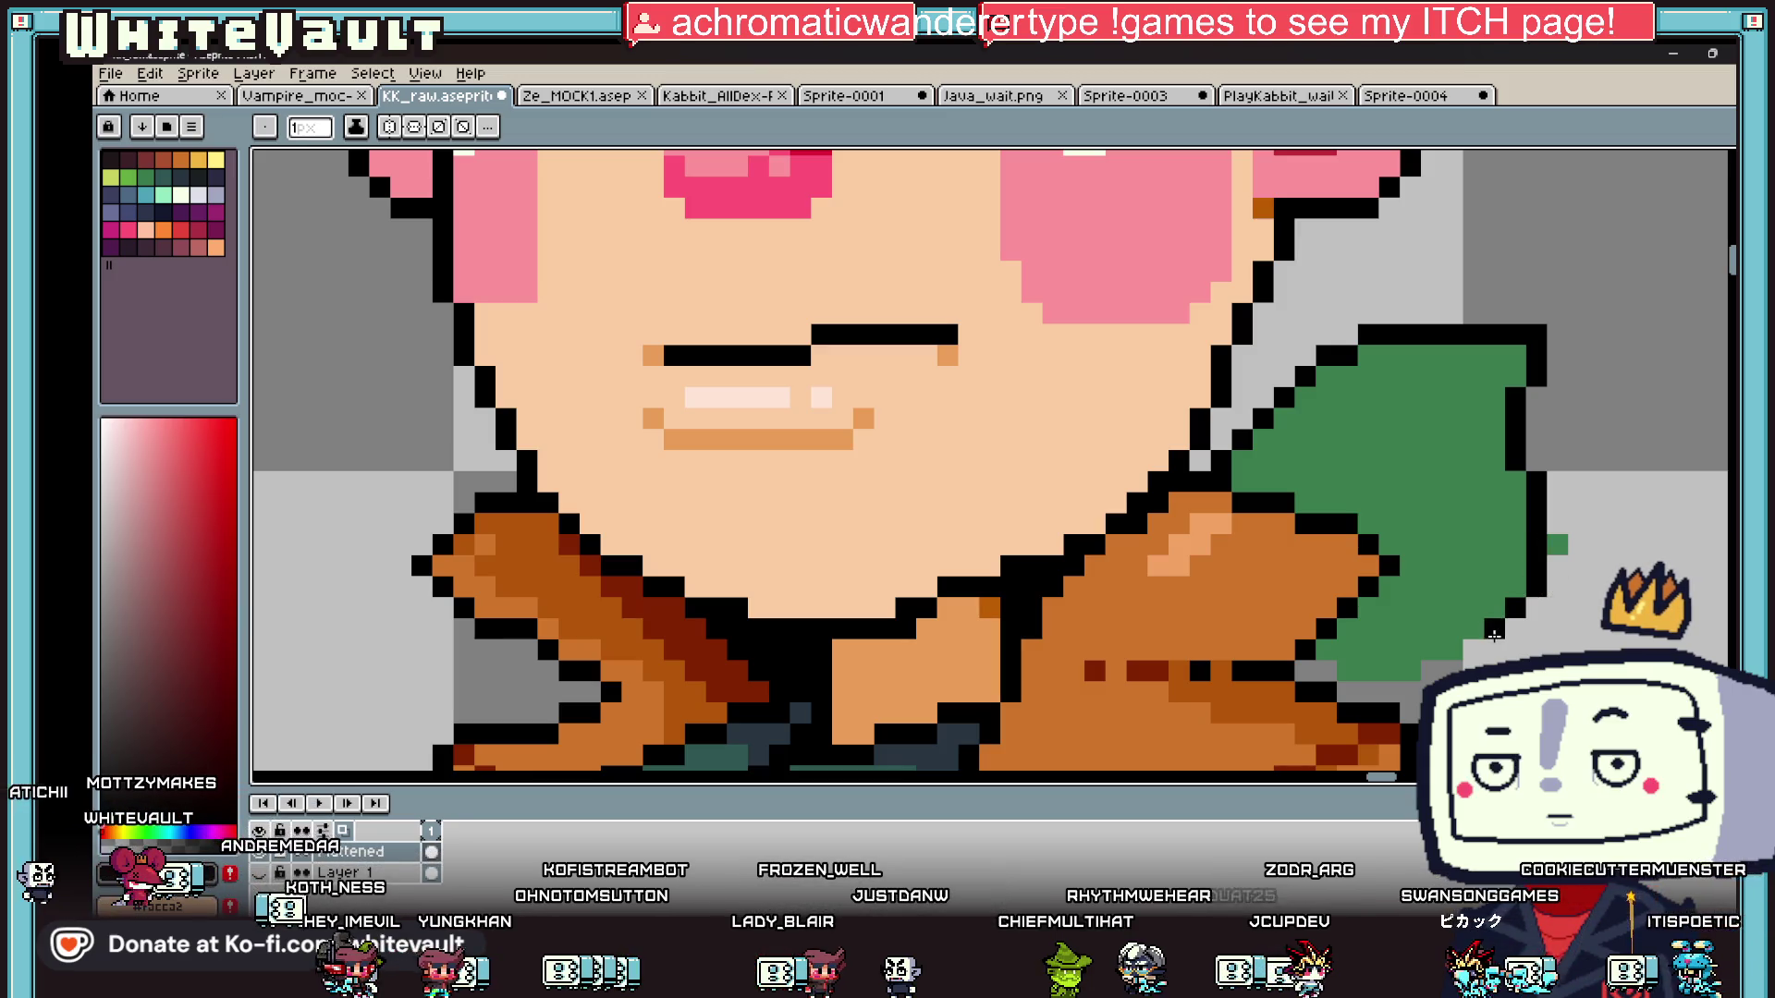
drag(1426, 651, 1351, 662)
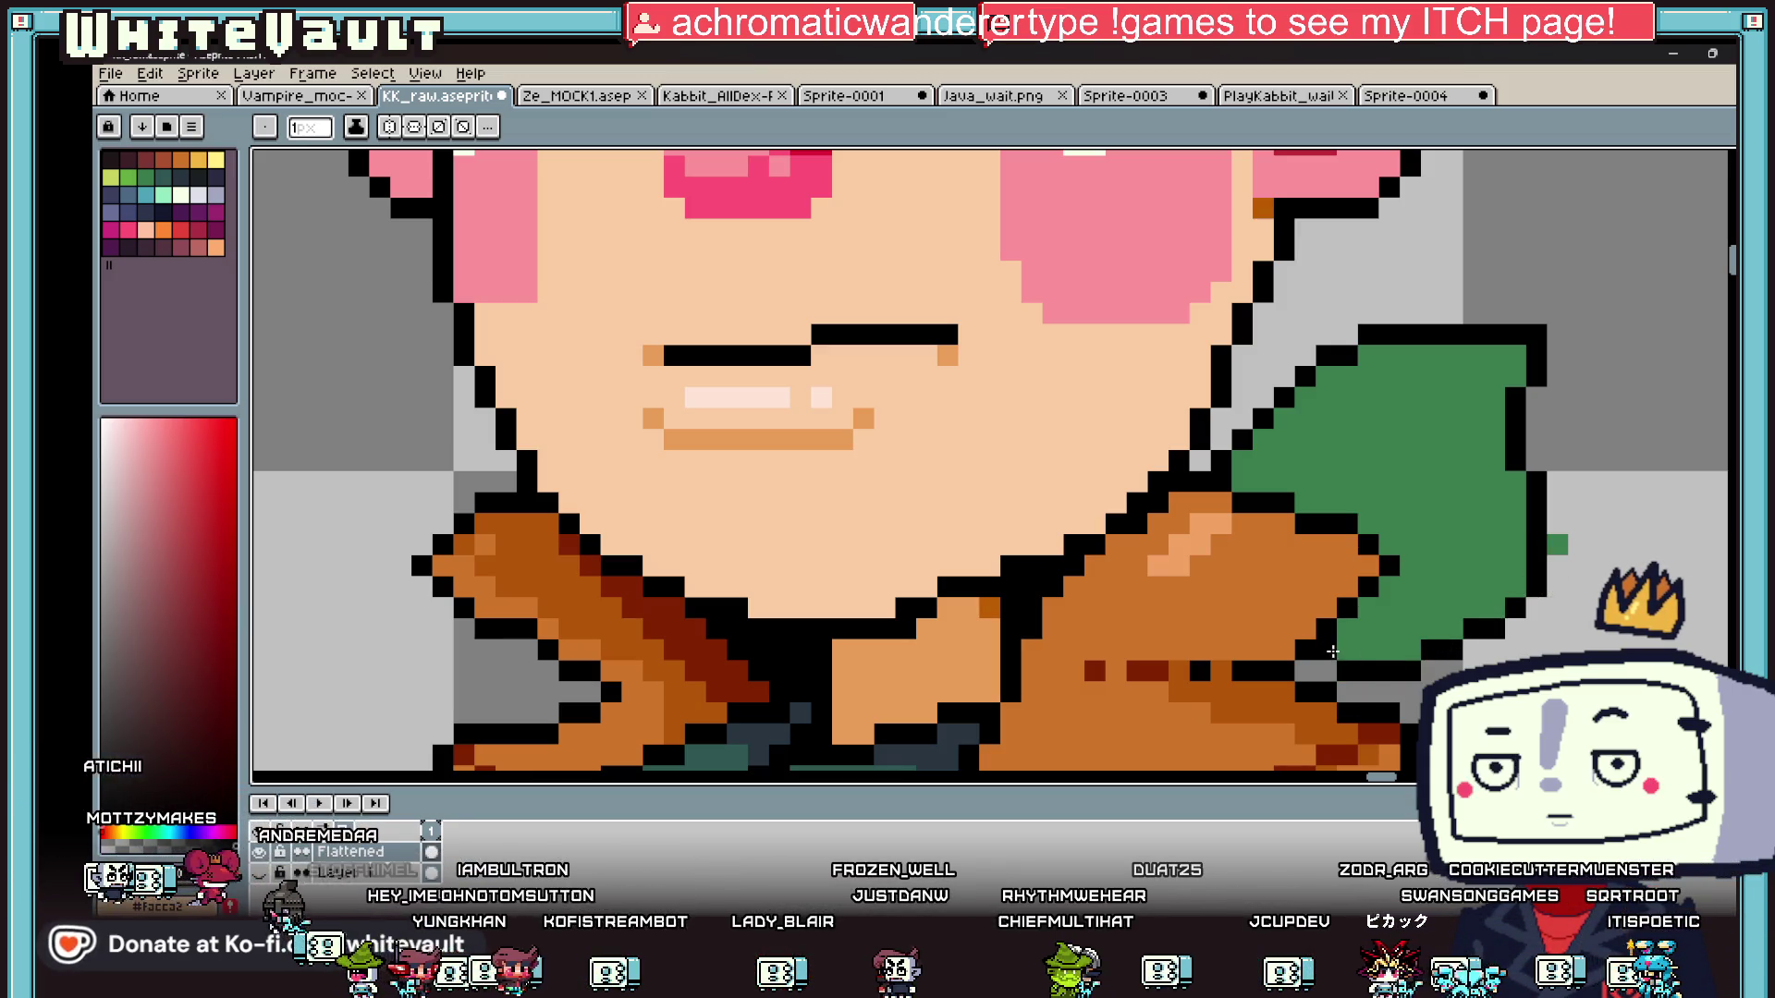
scroll(1332, 652, down, 2)
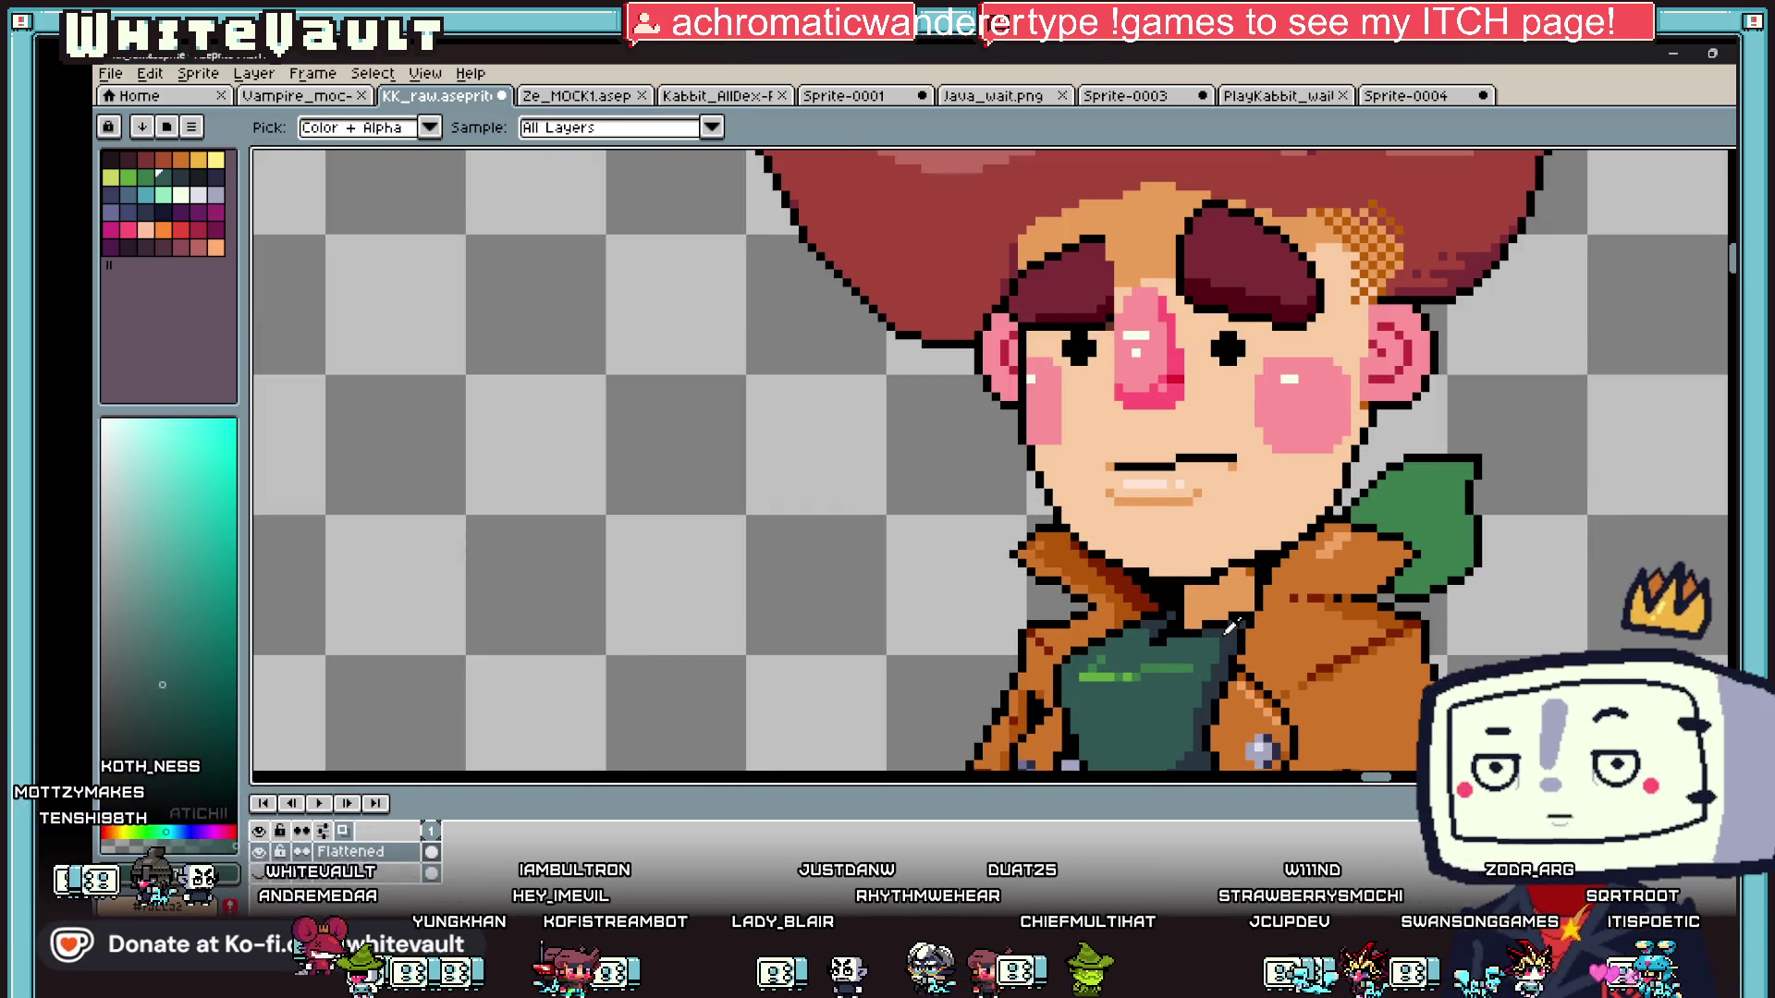
- Recolour the flap dark teal and extend the jacket's black outline, filling the new area
alt+click(1360, 533)
alt+click(1390, 525)
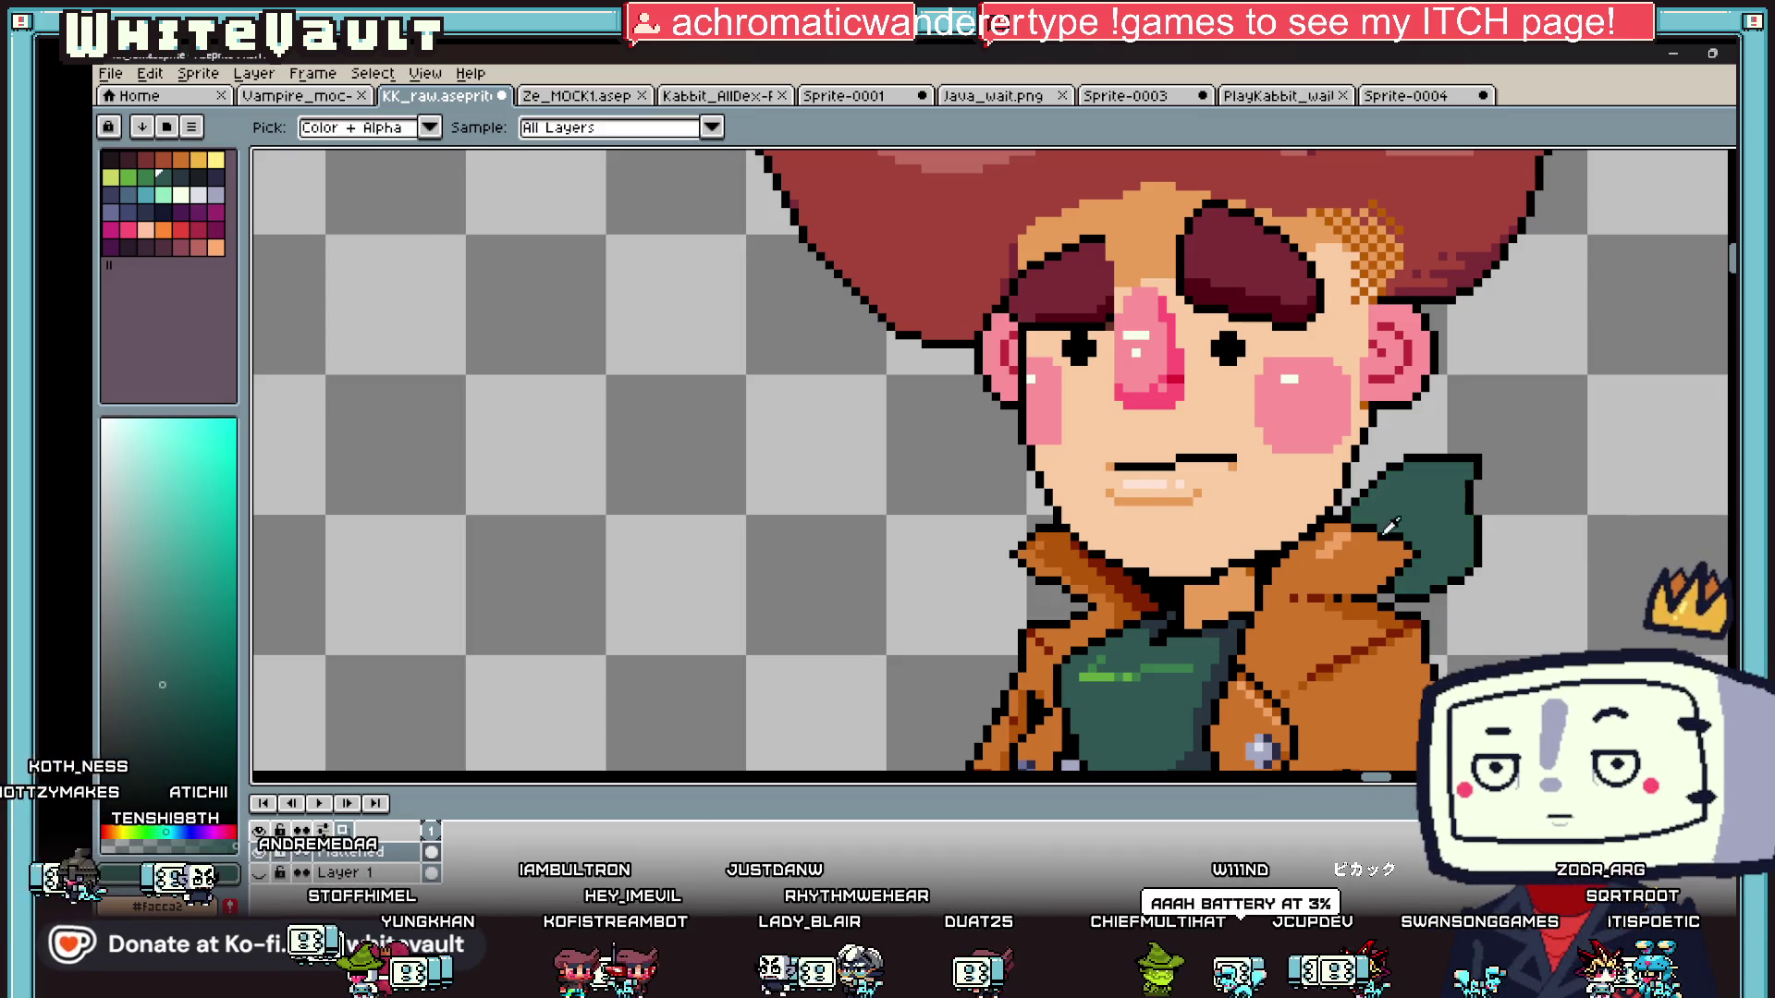
scroll(1445, 606, up, 1)
mouse_move(1525, 618)
mouse_down()
mouse_move(1514, 643)
mouse_move(1453, 666)
mouse_up()
key(g)
click(1469, 619)
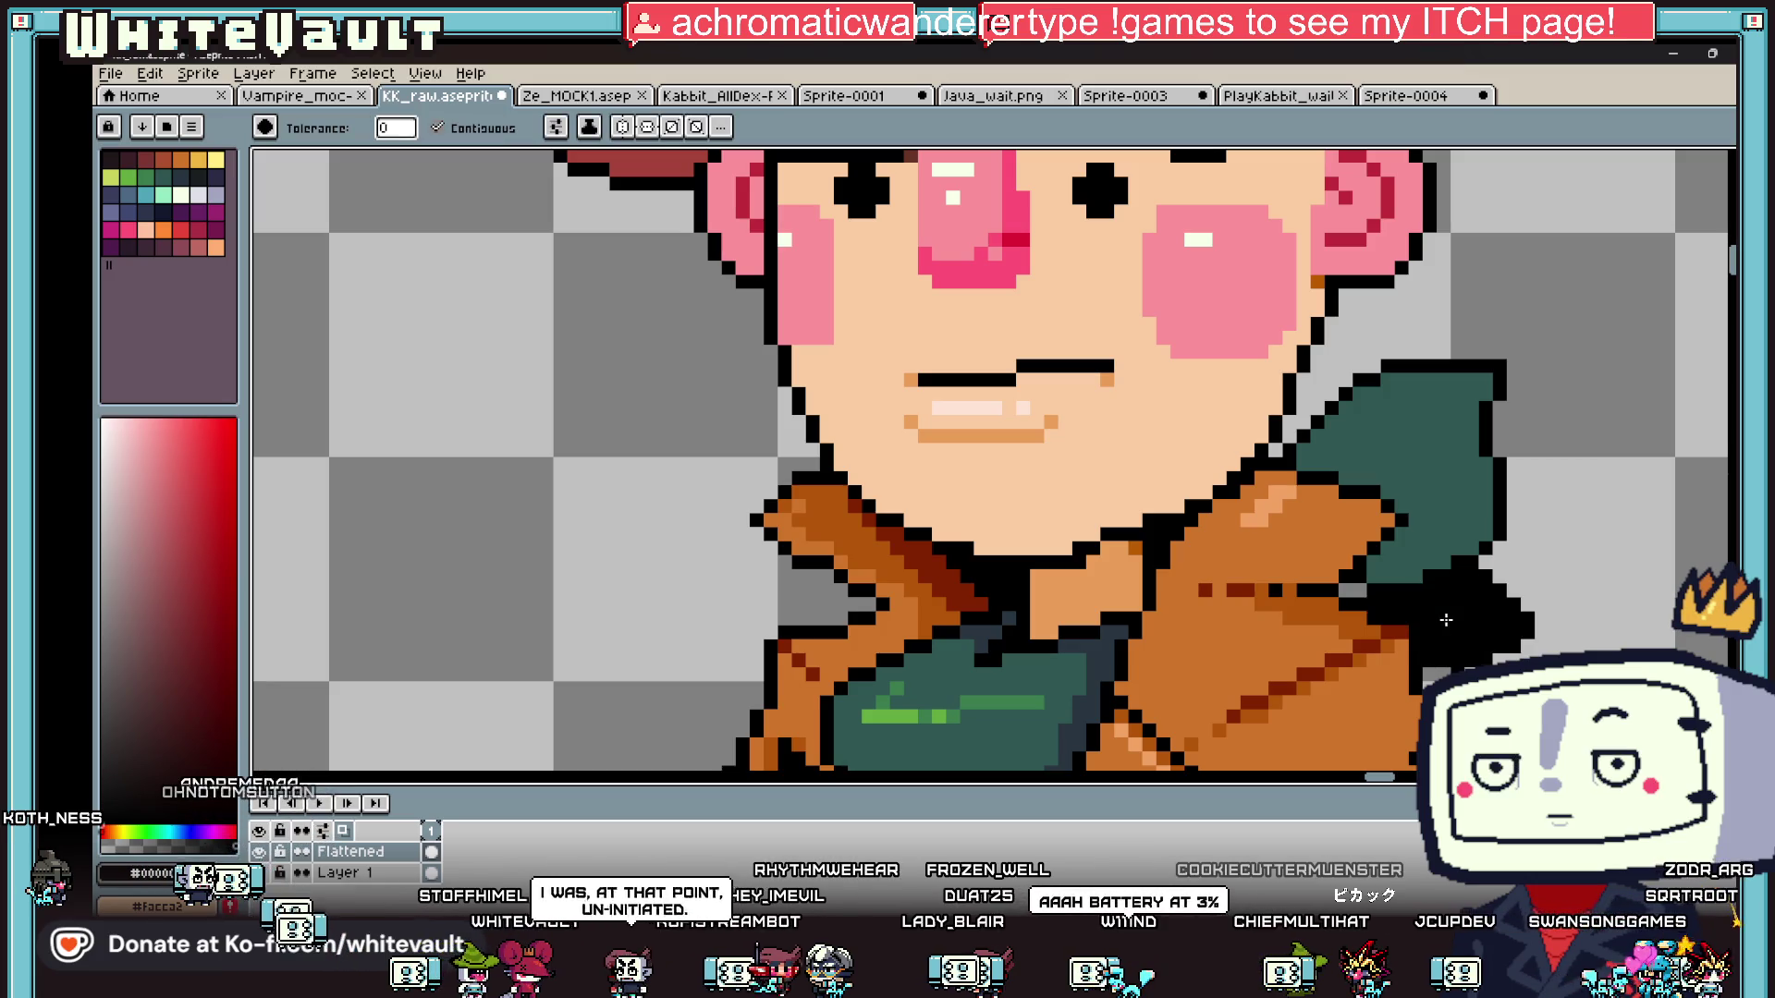
scroll(1414, 629, down, 3)
scroll(1404, 611, up, 1)
scroll(1465, 609, down, 4)
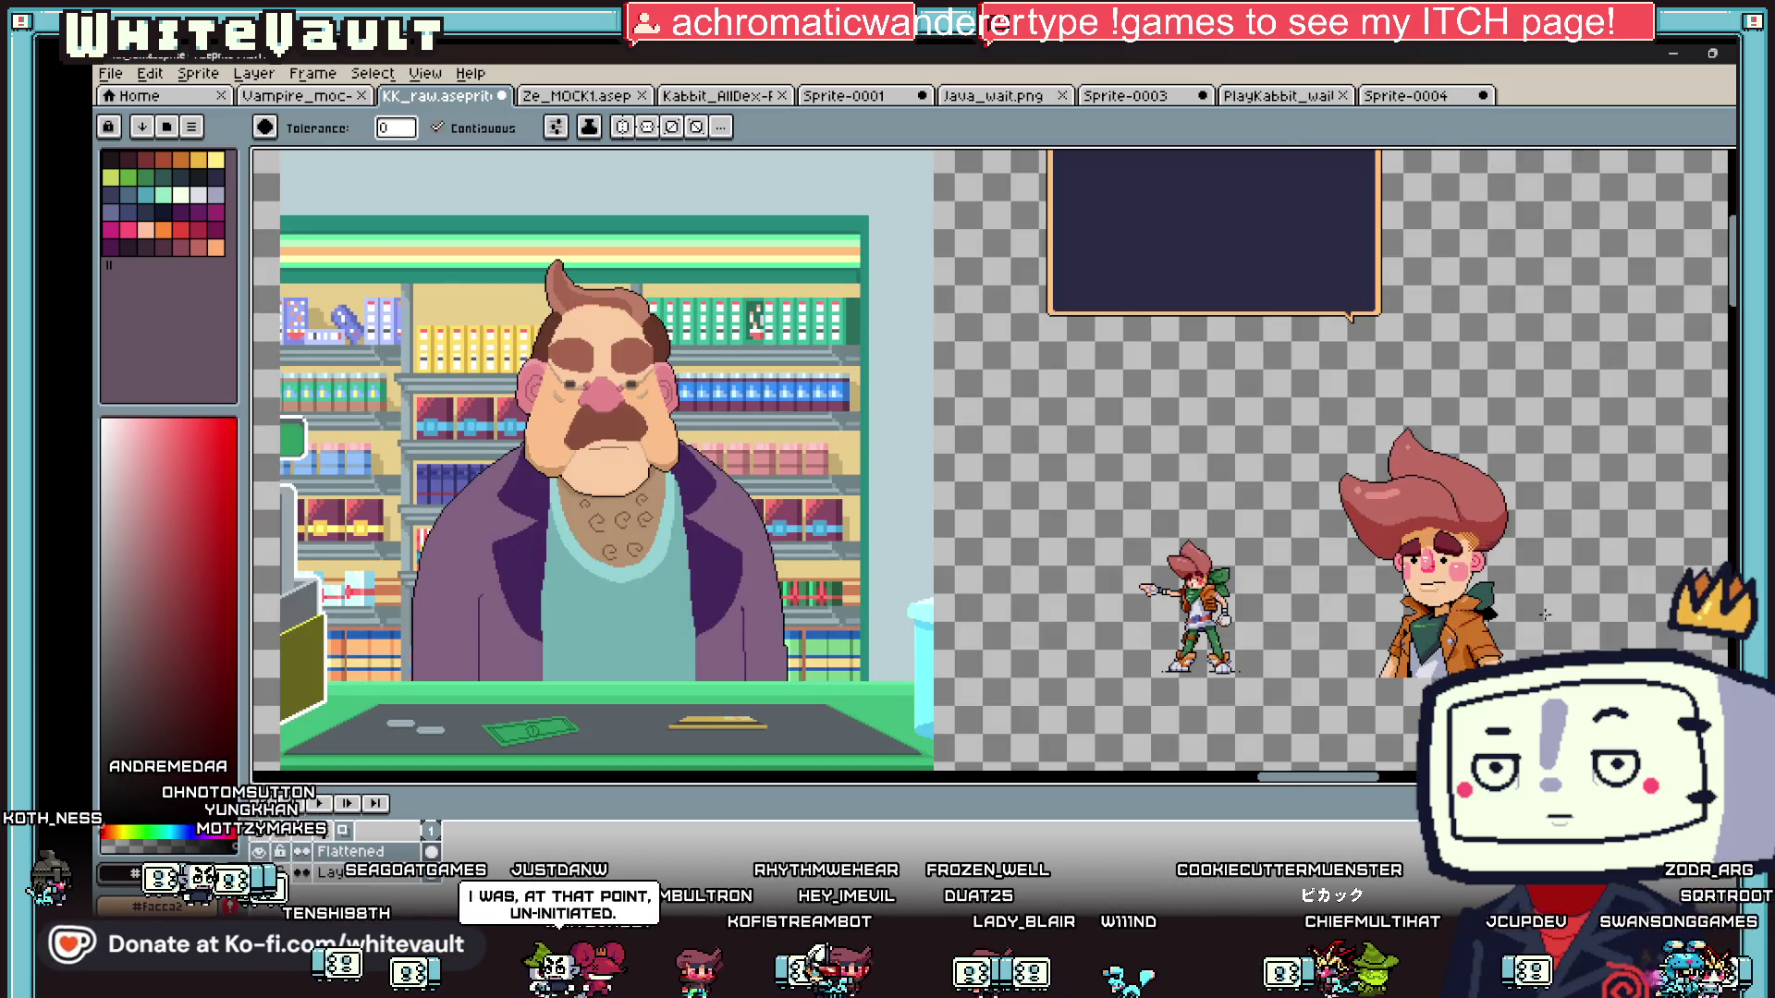
- Draw a dark blue-grey stroke on the flap and fill the gap behind the neck with it
key(b)
scroll(1533, 617, up, 4)
alt+click(1658, 461)
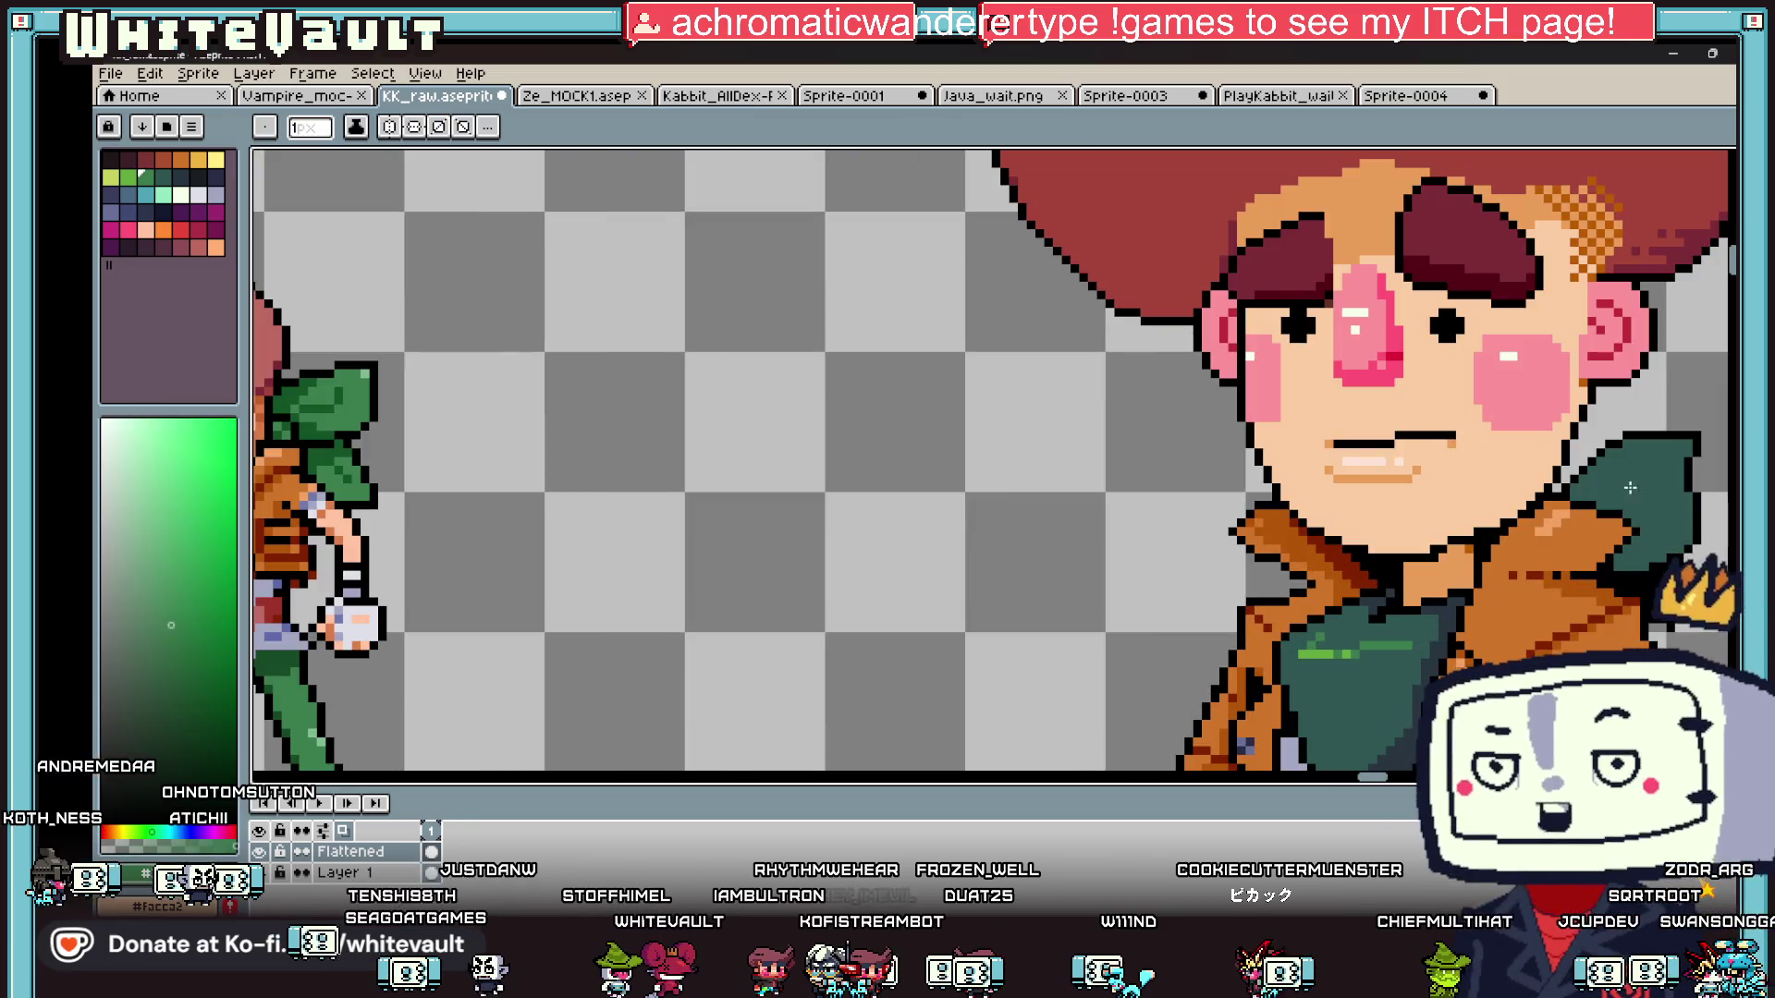
scroll(1658, 460, up, 1)
scroll(1659, 461, up, 1)
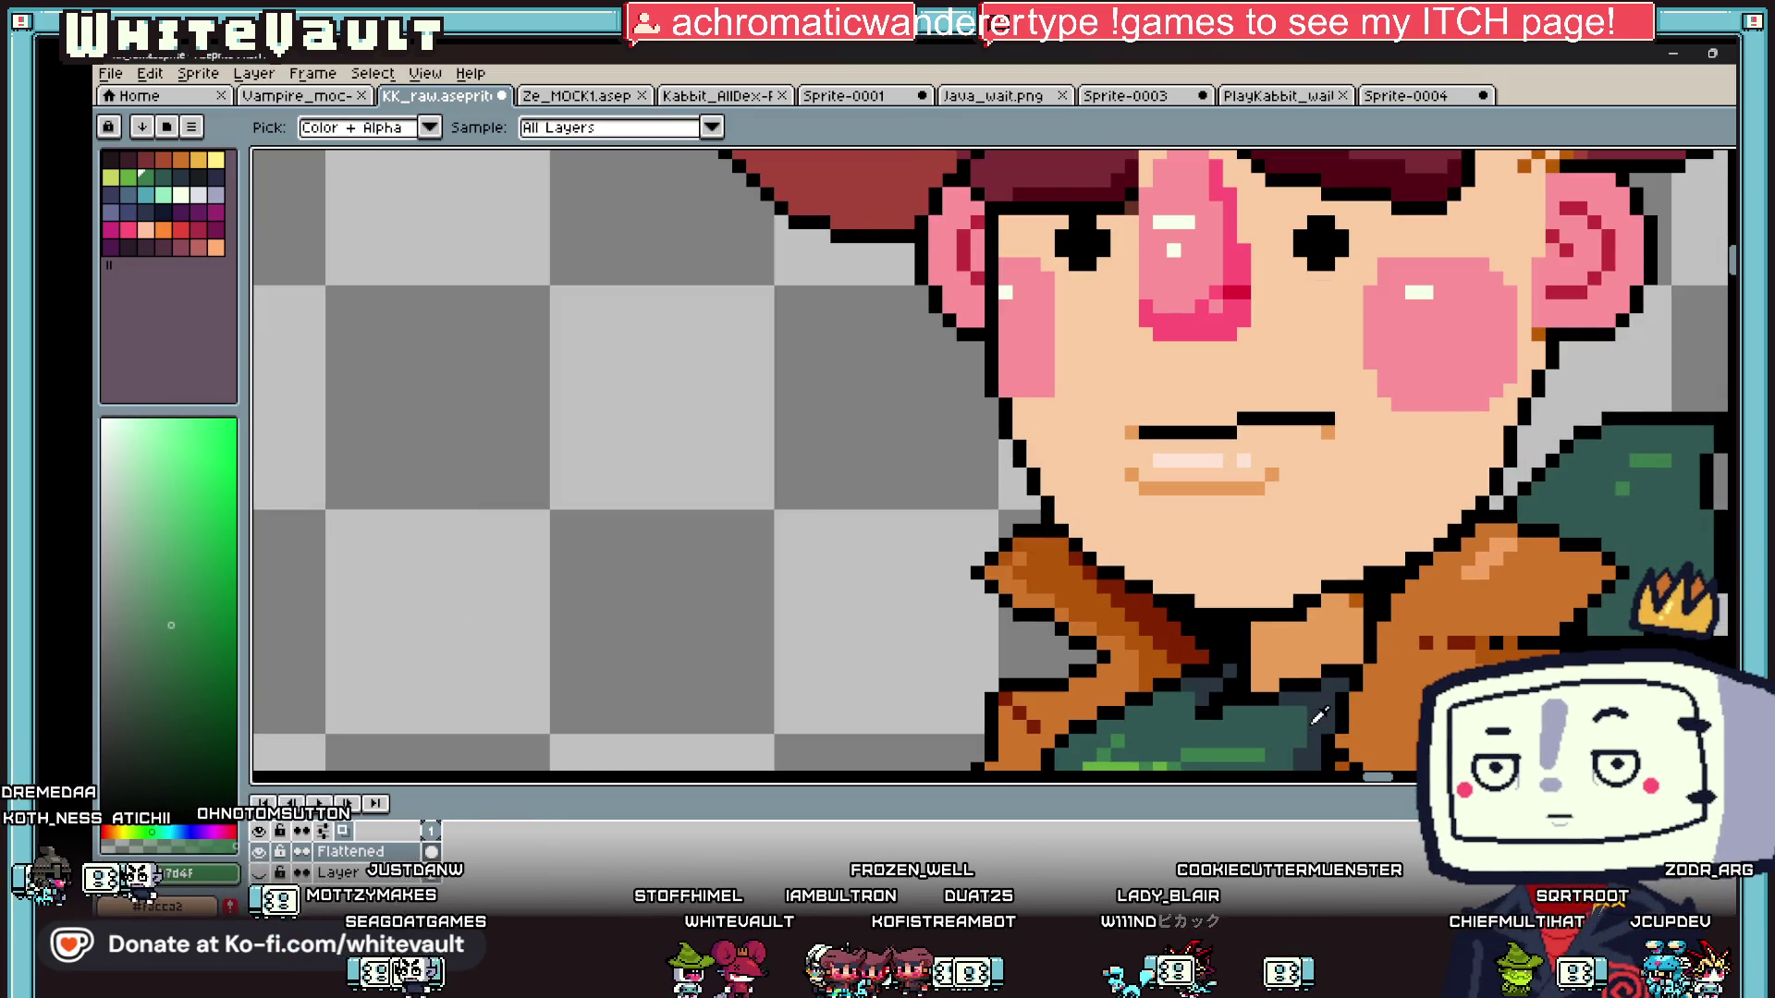
alt+click(1539, 446)
drag(1572, 465, 1571, 505)
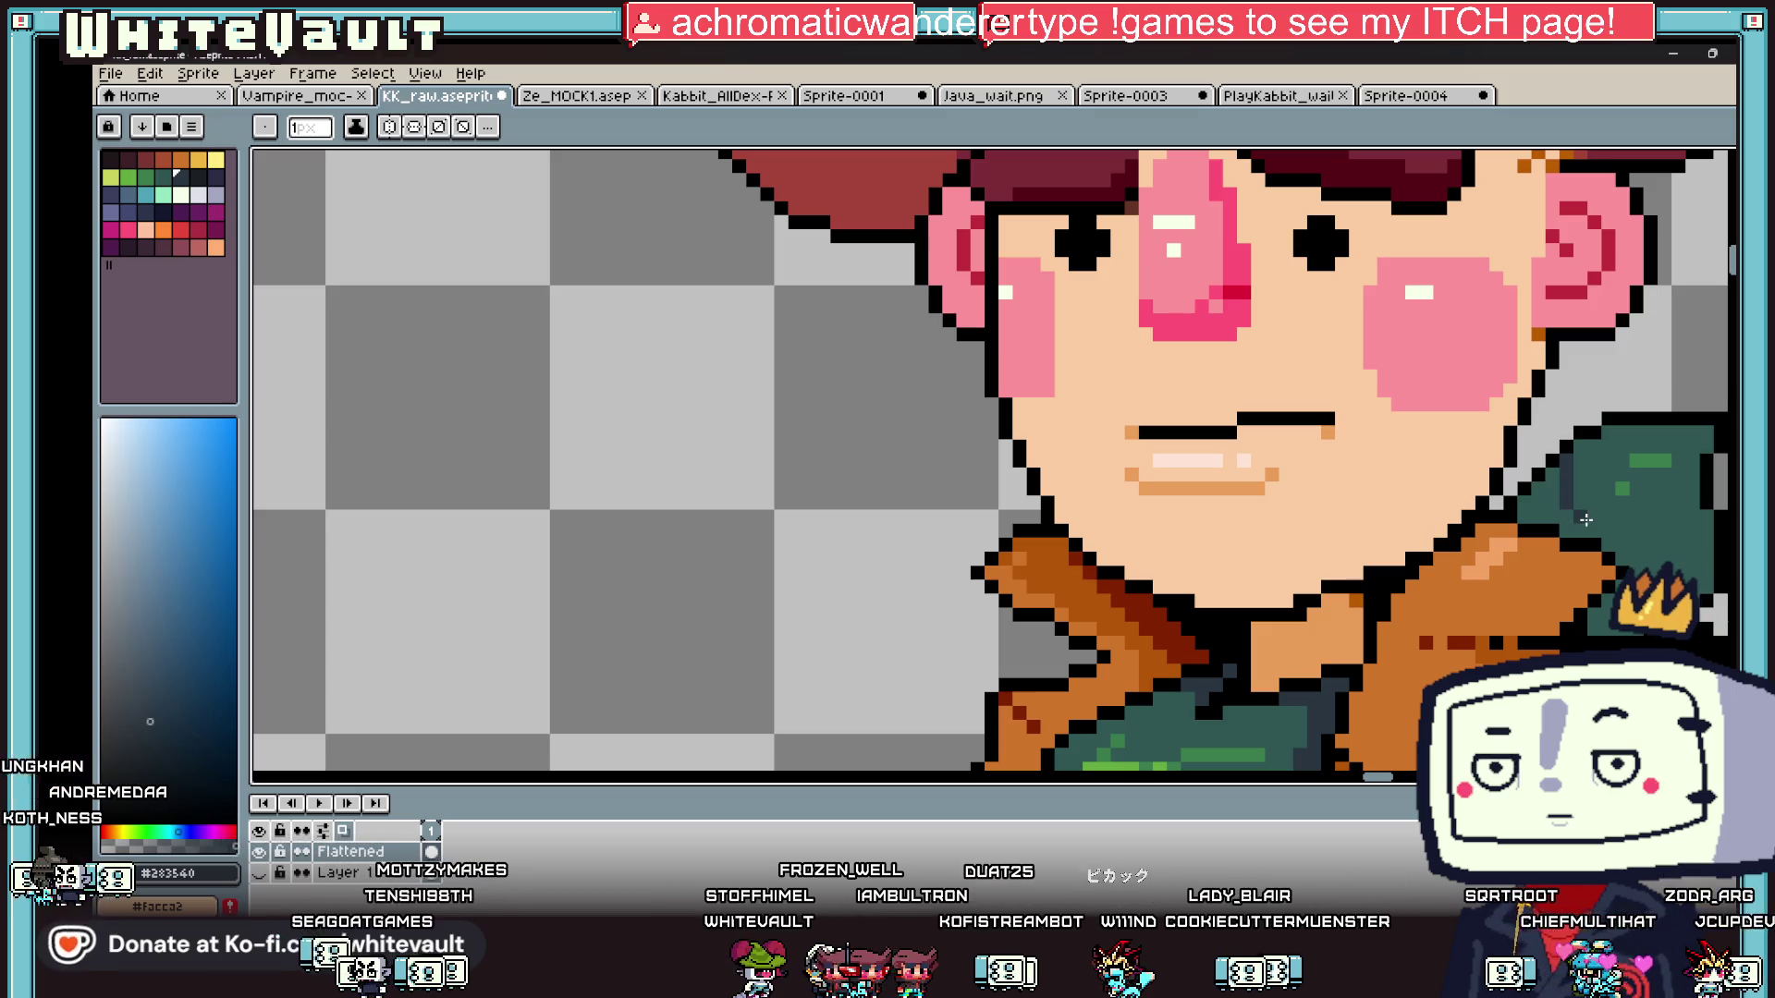
key(g)
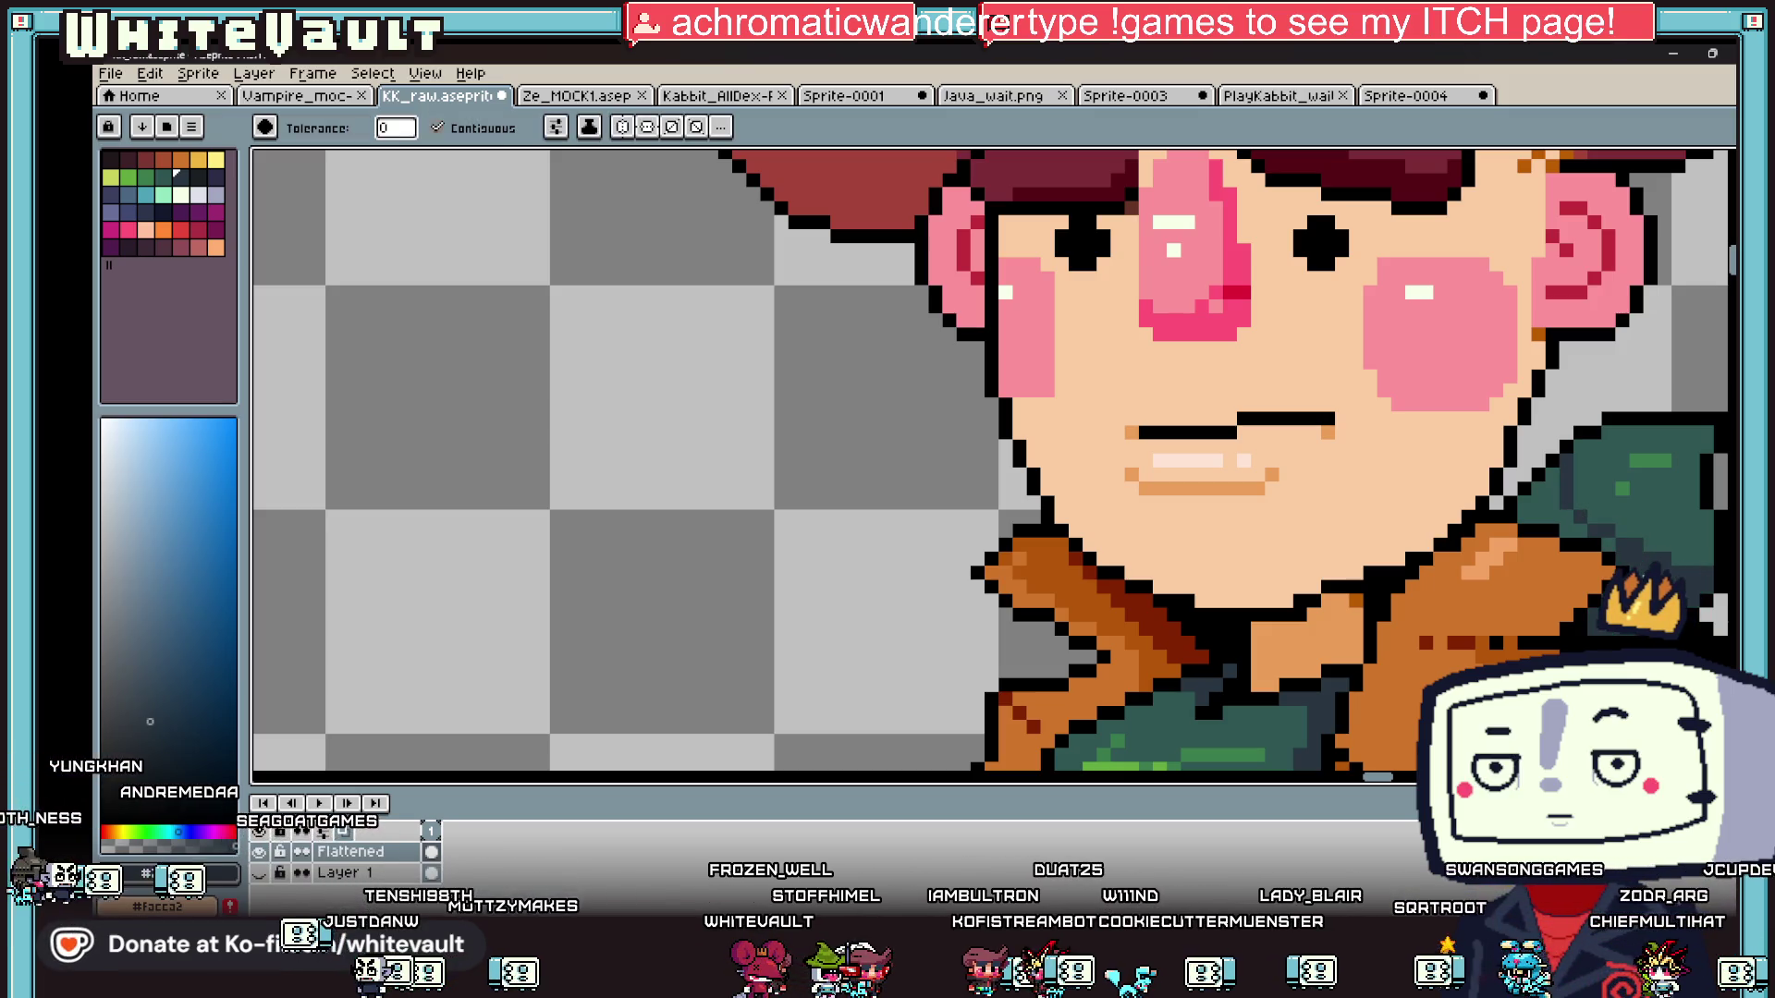
click(1554, 505)
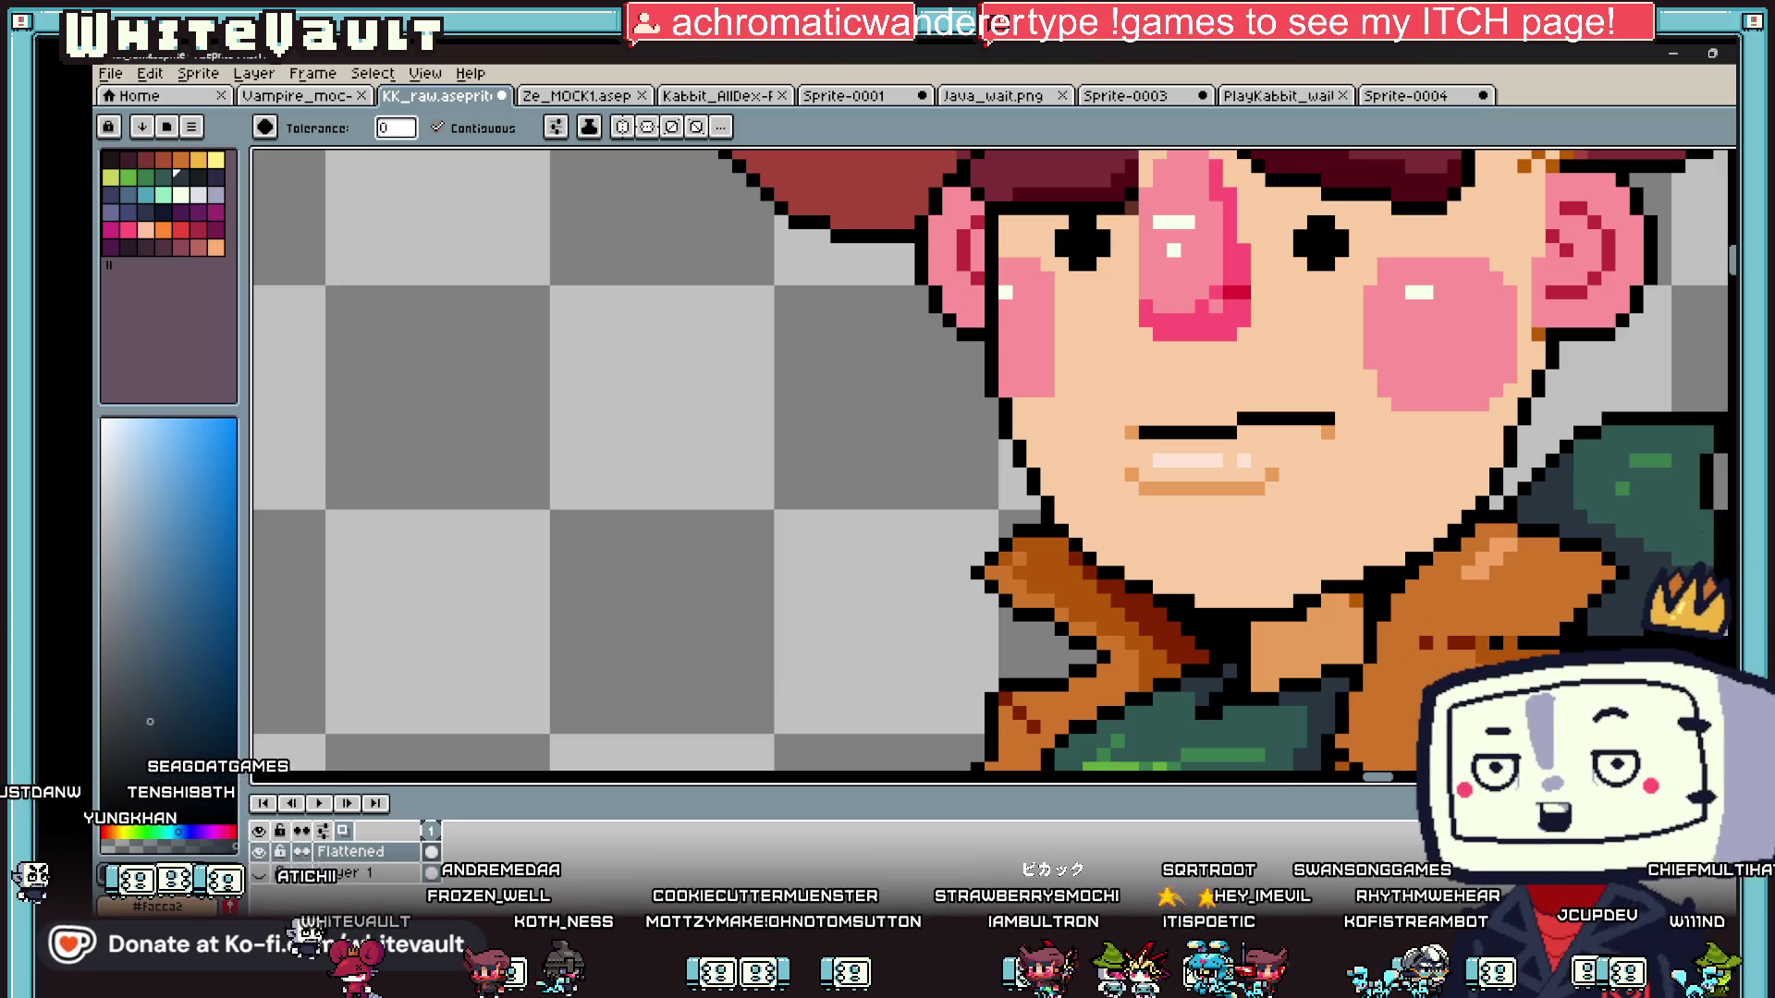
scroll(1453, 490, down, 3)
scroll(1644, 472, up, 4)
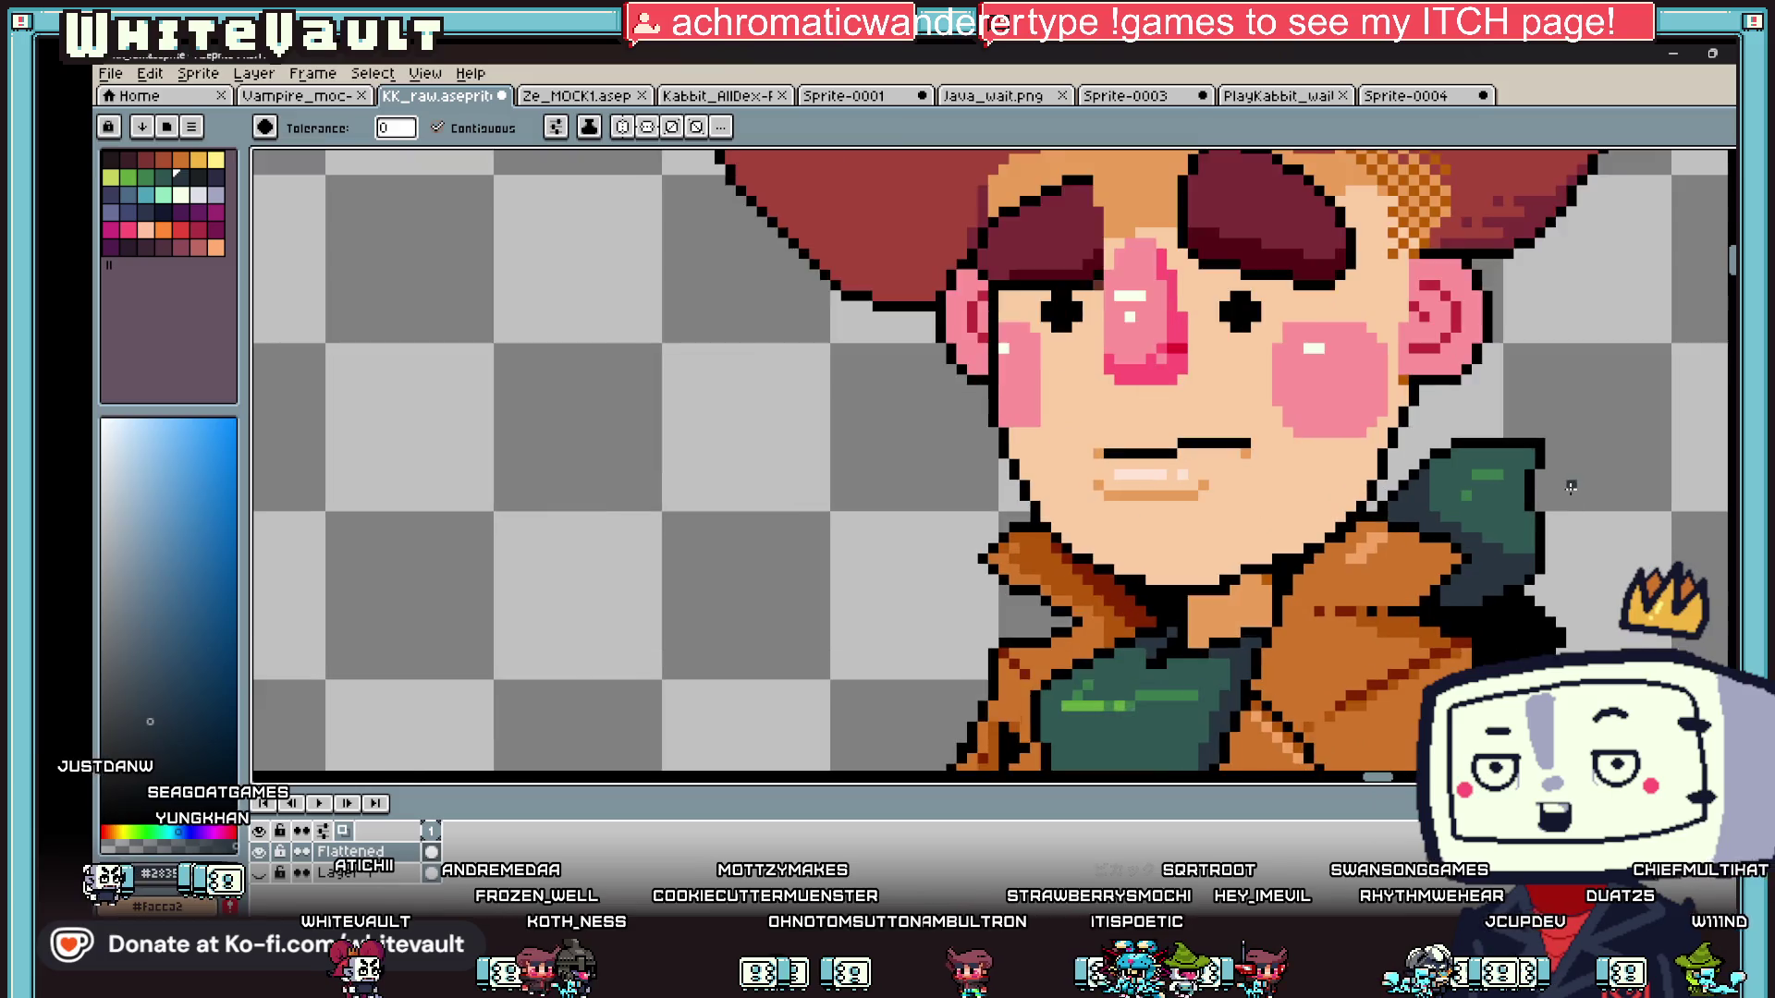
- Touch up the flap with teal and dark shadow pixels, and add a black collar outline pixel
alt+click(1428, 535)
scroll(1468, 541, up, 1)
alt+click(1439, 519)
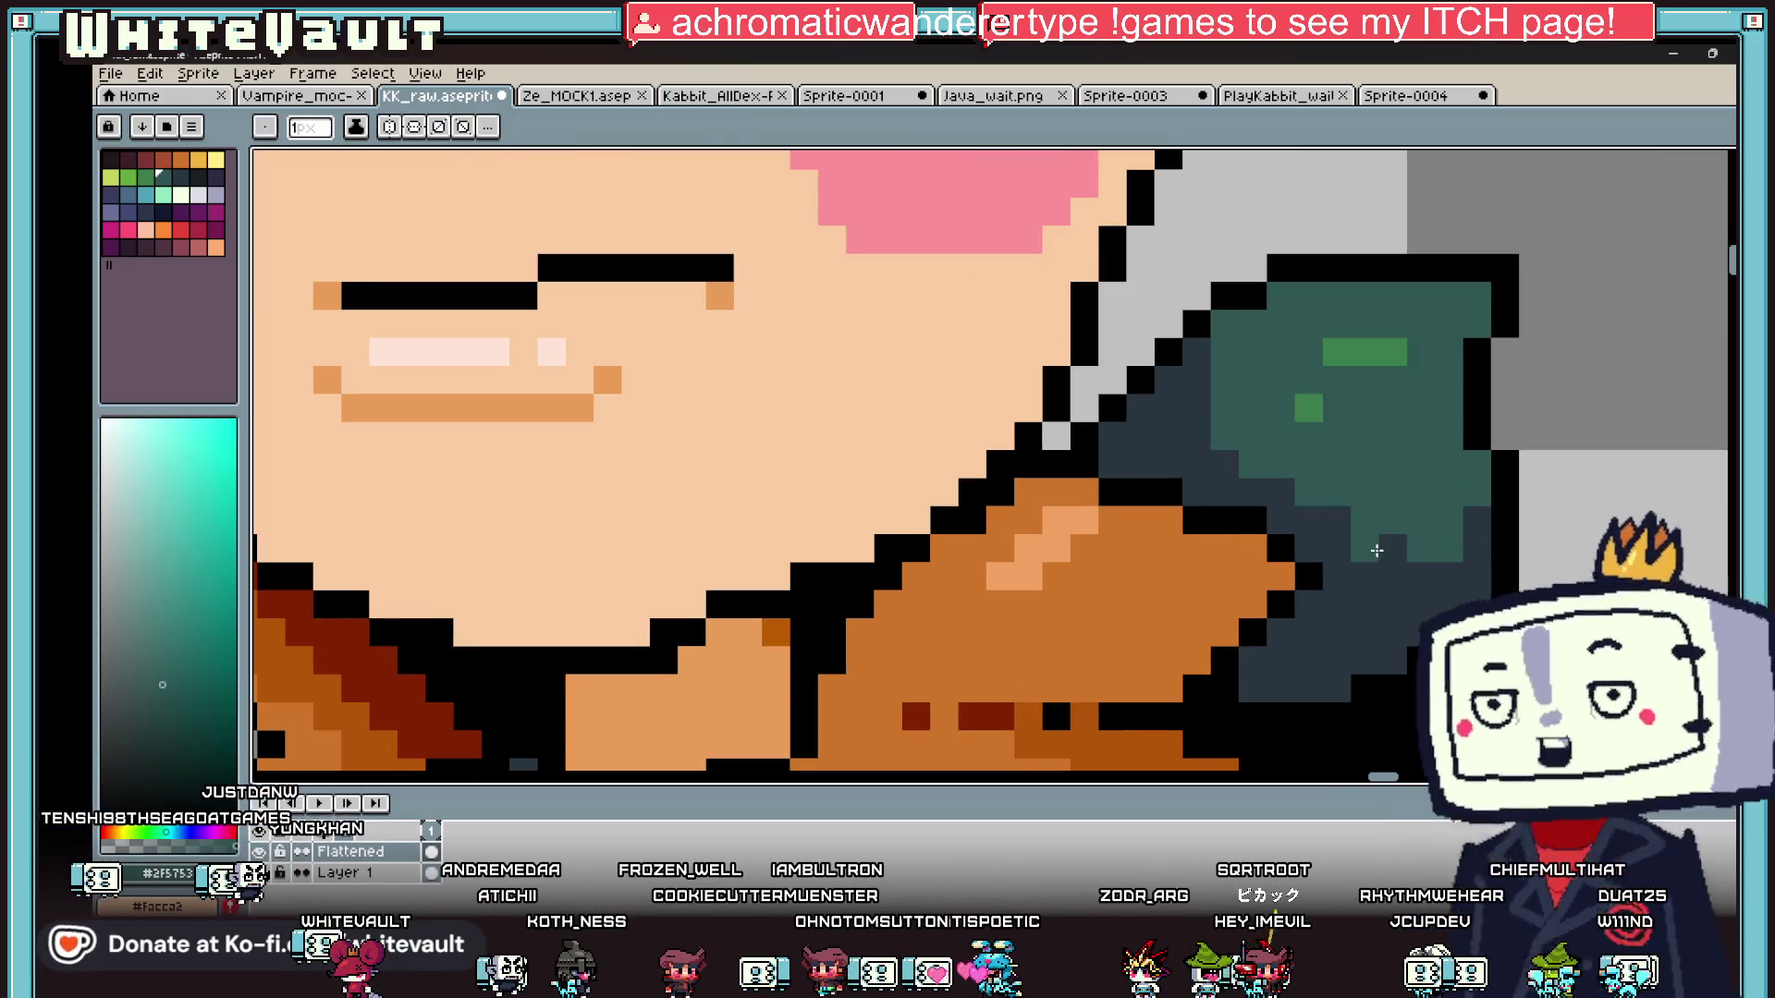
drag(1336, 532, 1232, 488)
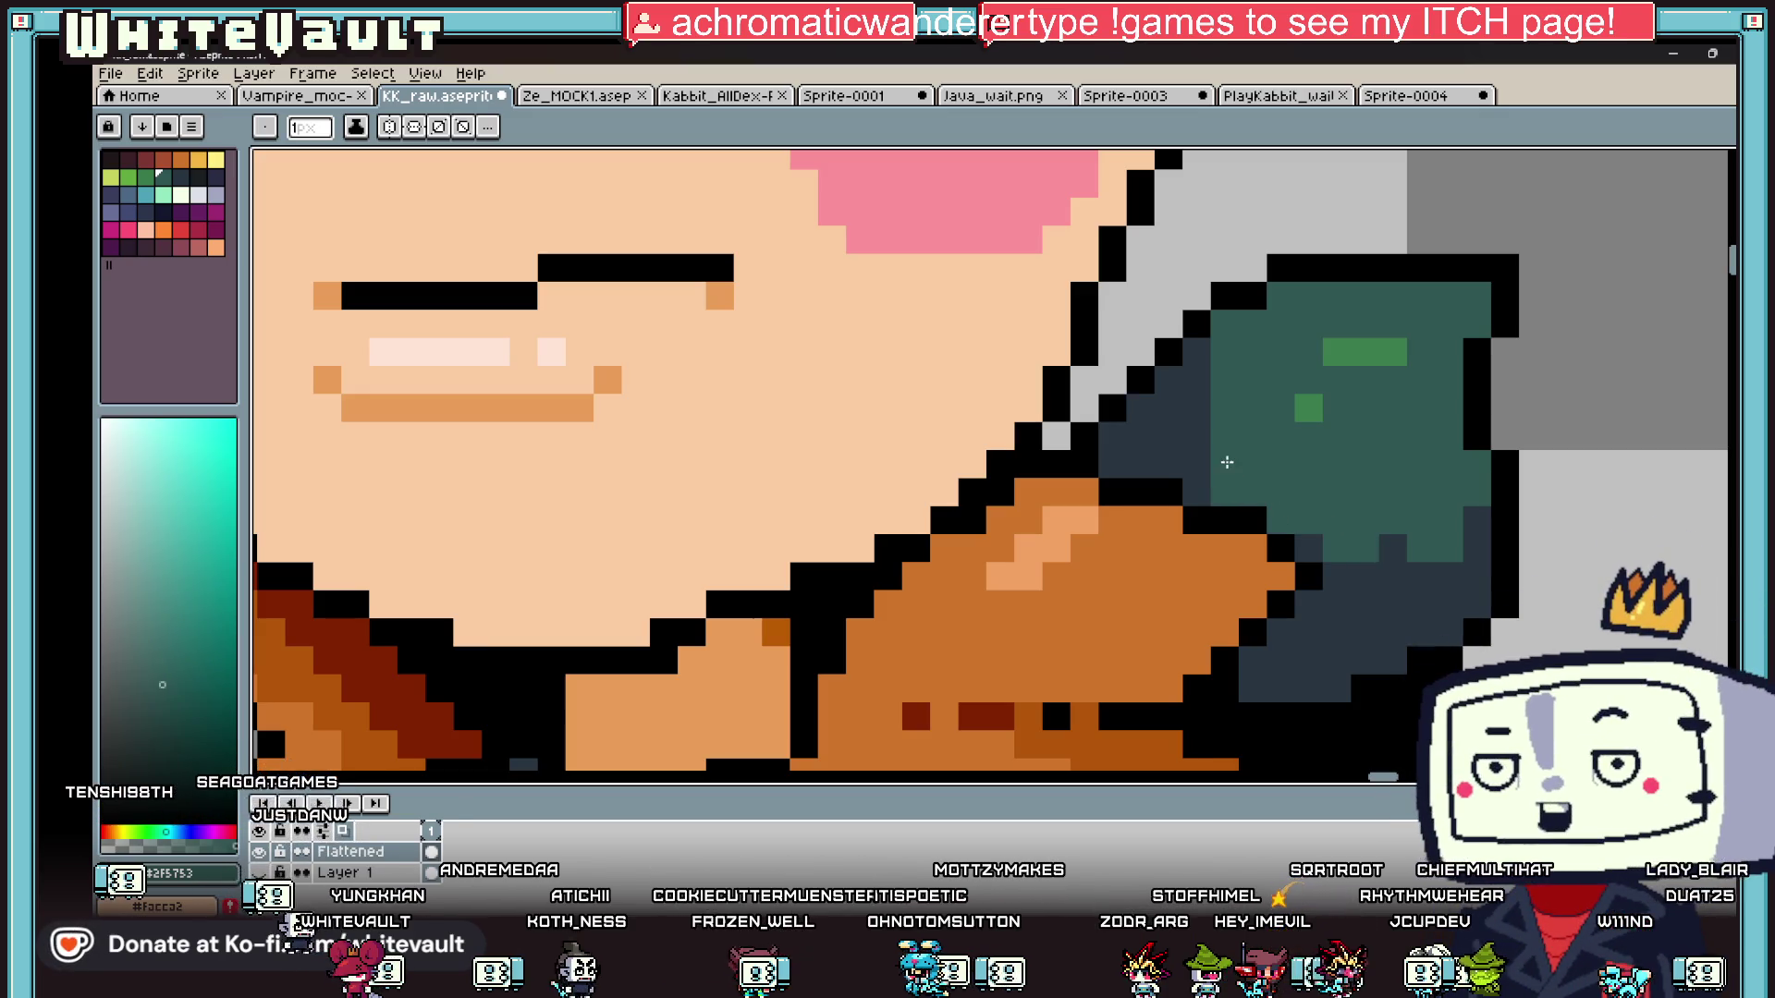
alt+click(1196, 351)
drag(1225, 324, 1225, 351)
alt+click(1439, 530)
click(1386, 542)
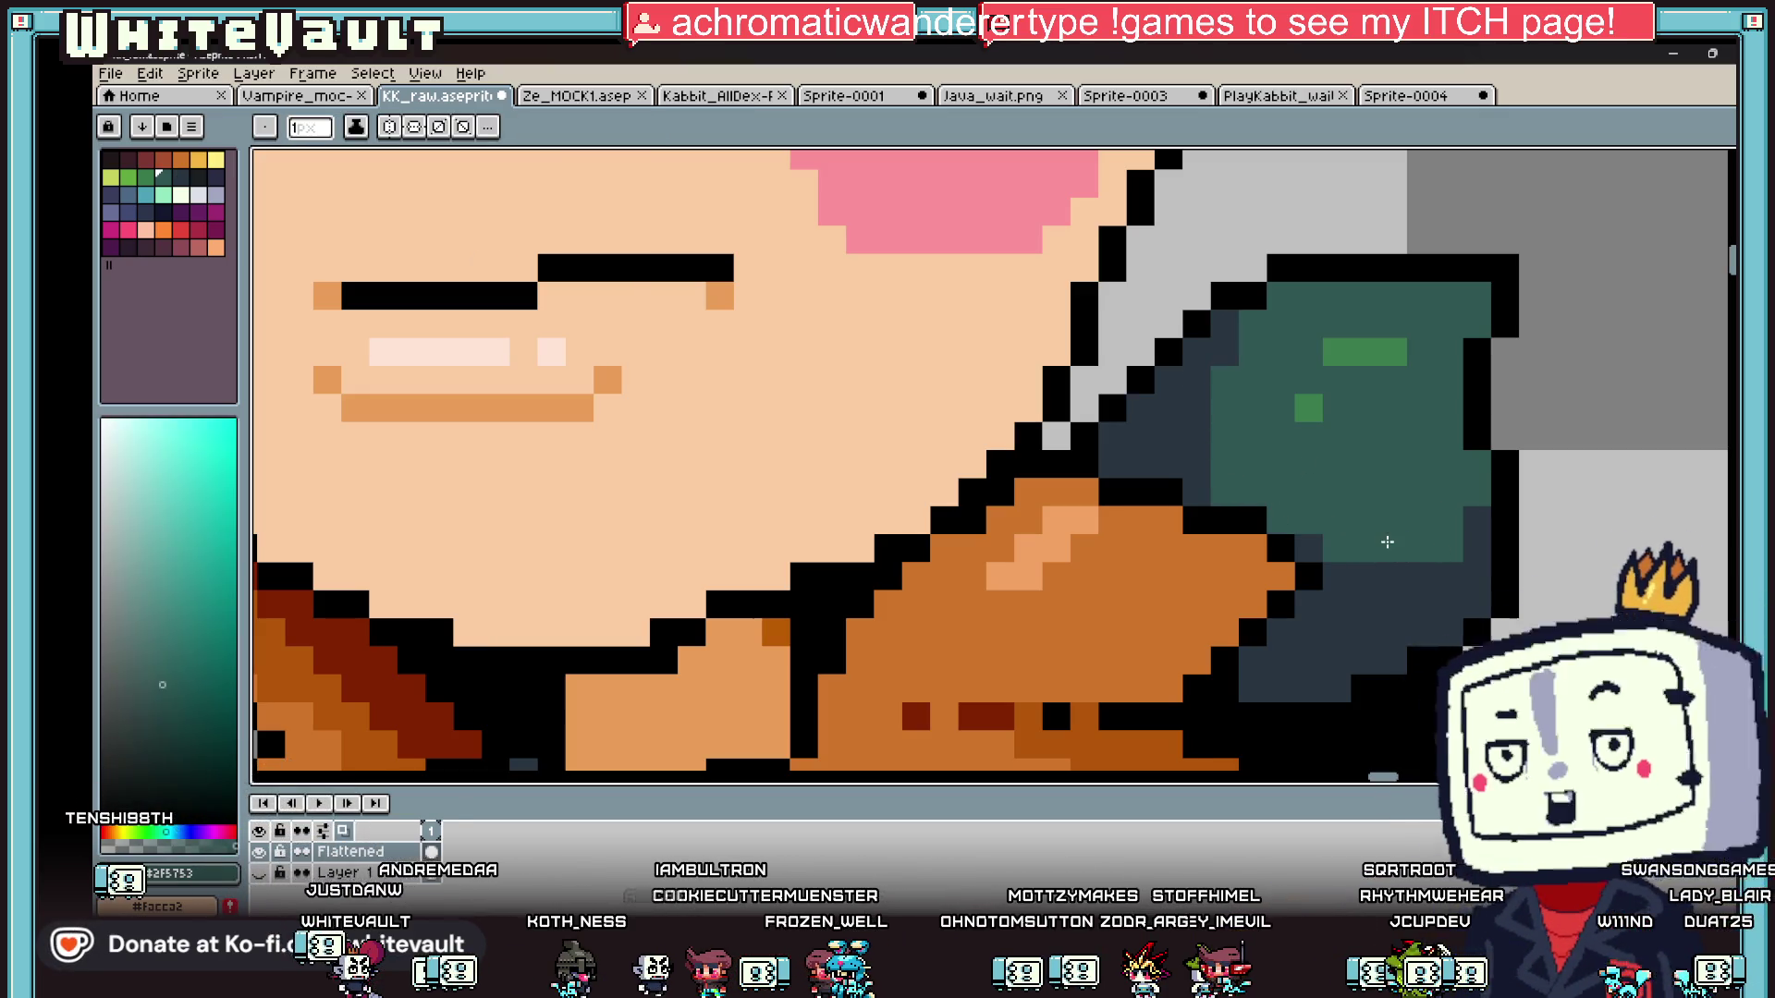
alt+click(1308, 576)
click(1335, 605)
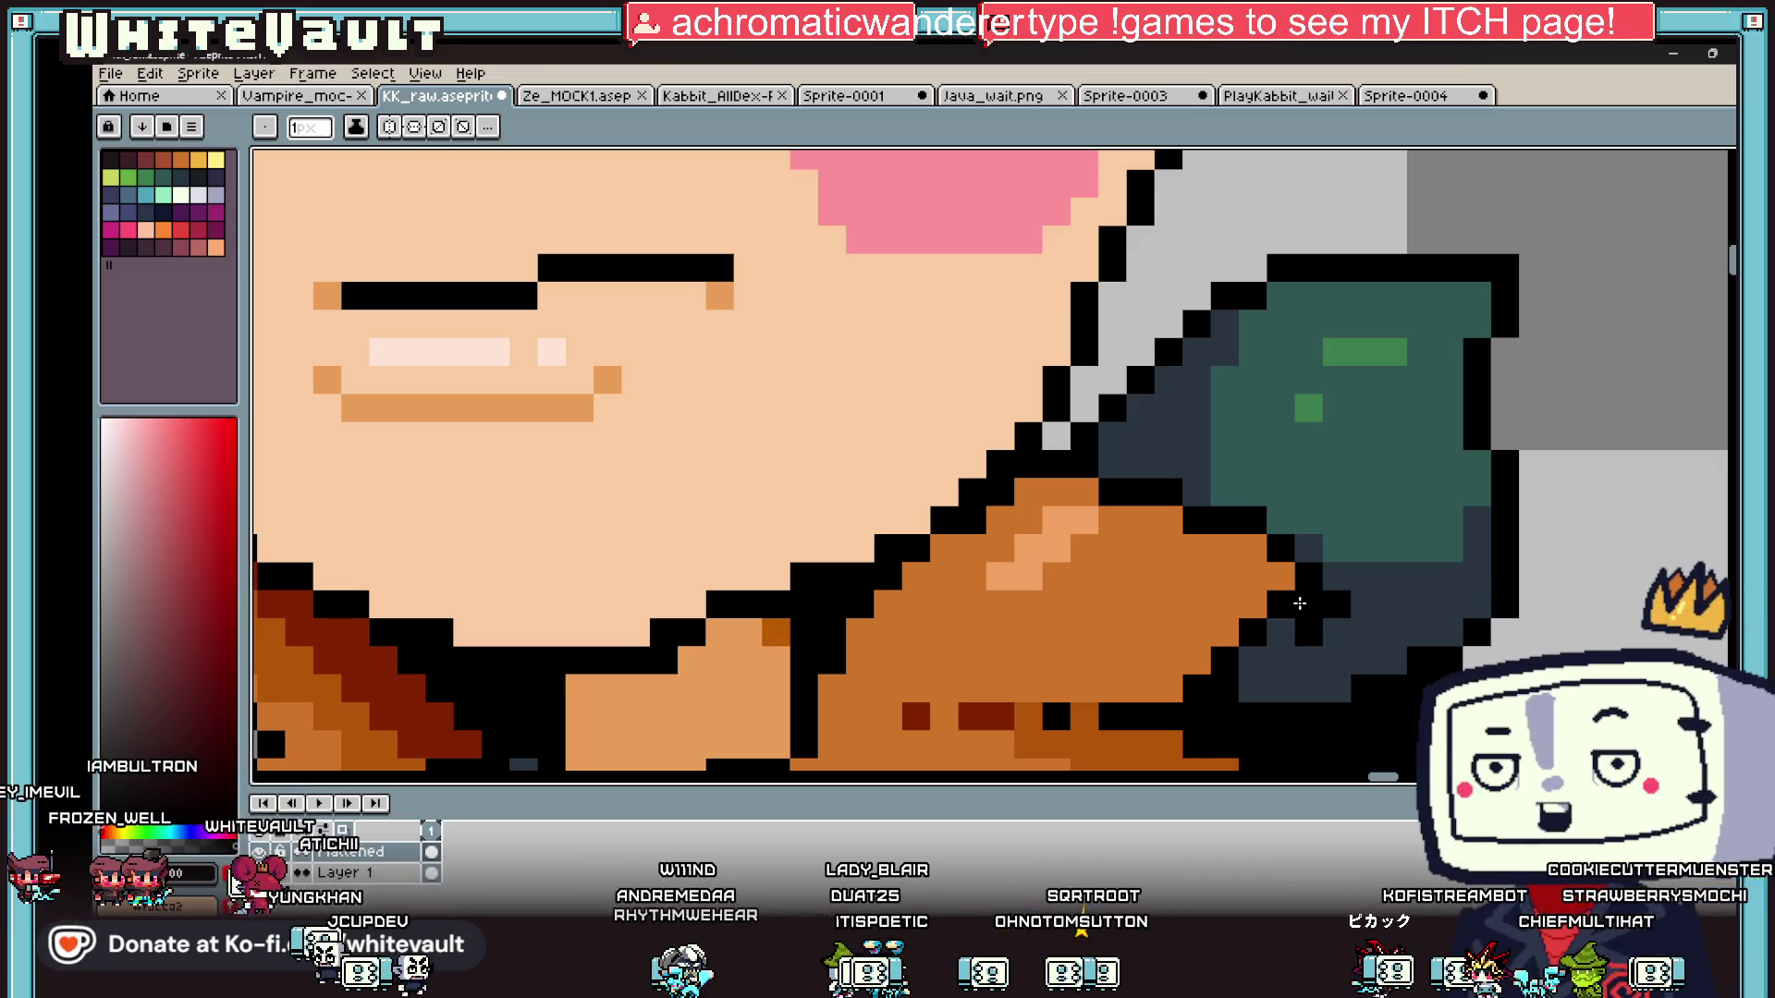
scroll(1299, 603, down, 5)
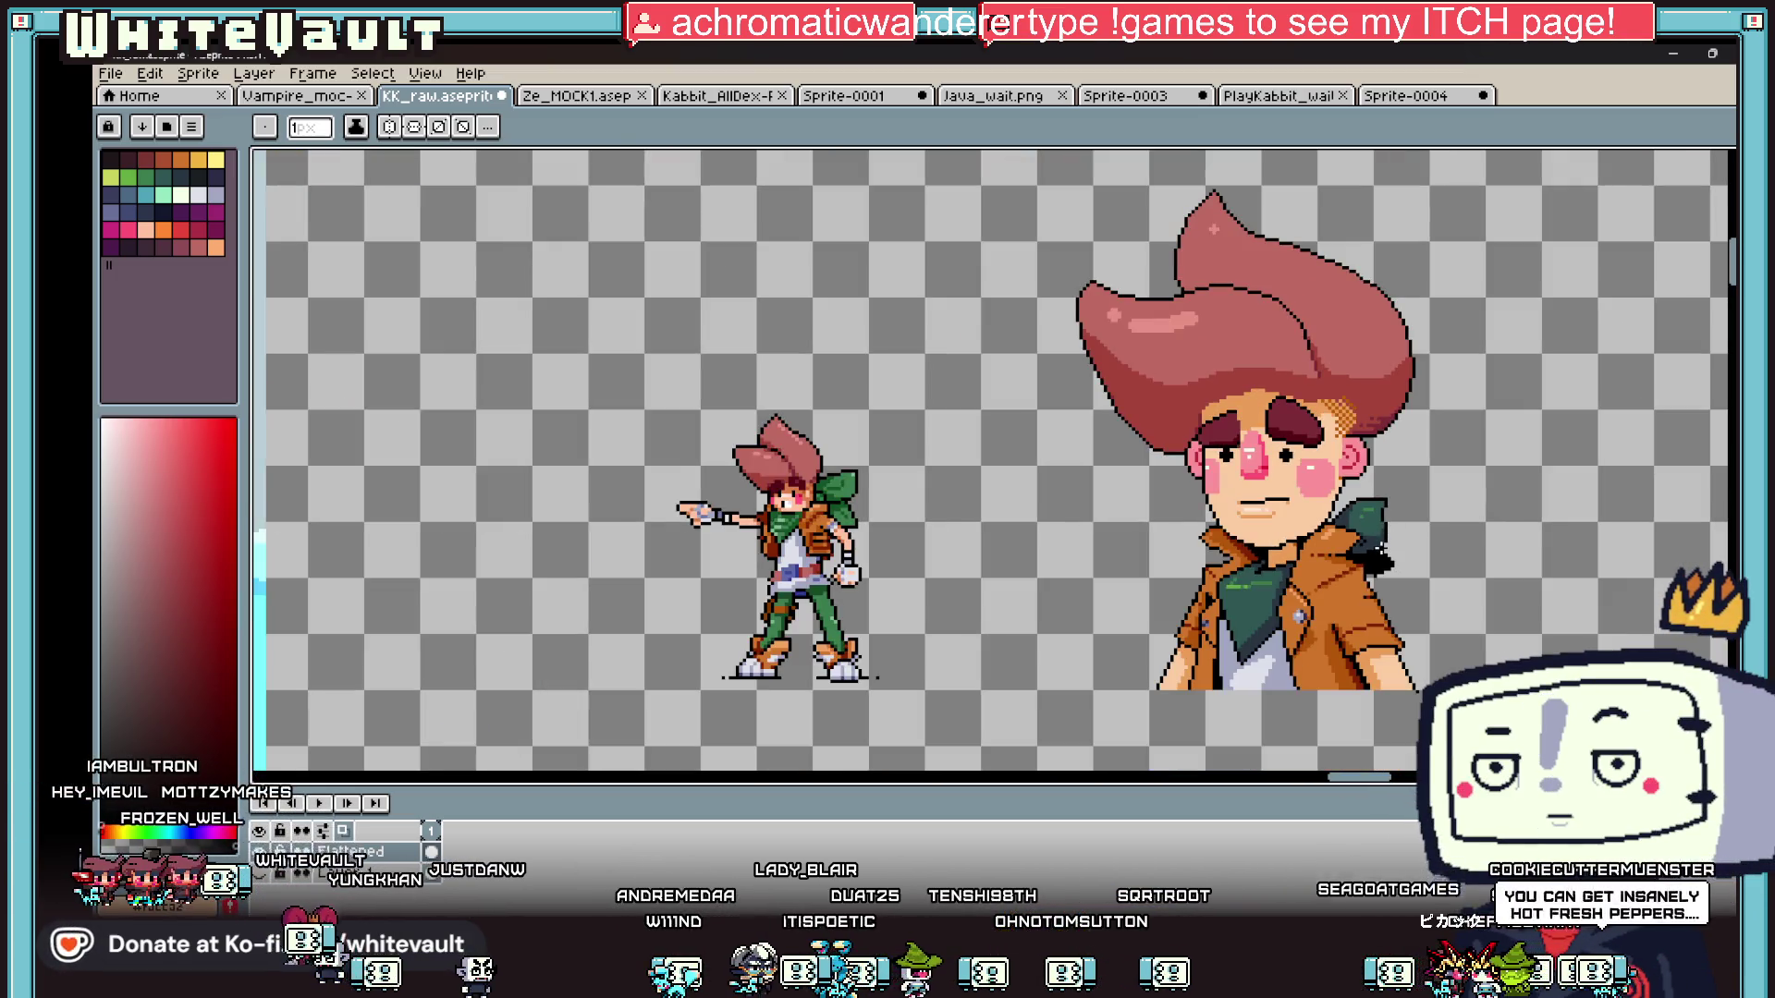
- Sample the collar's colour from the canvas with the eyedropper
scroll(1299, 592, up, 3)
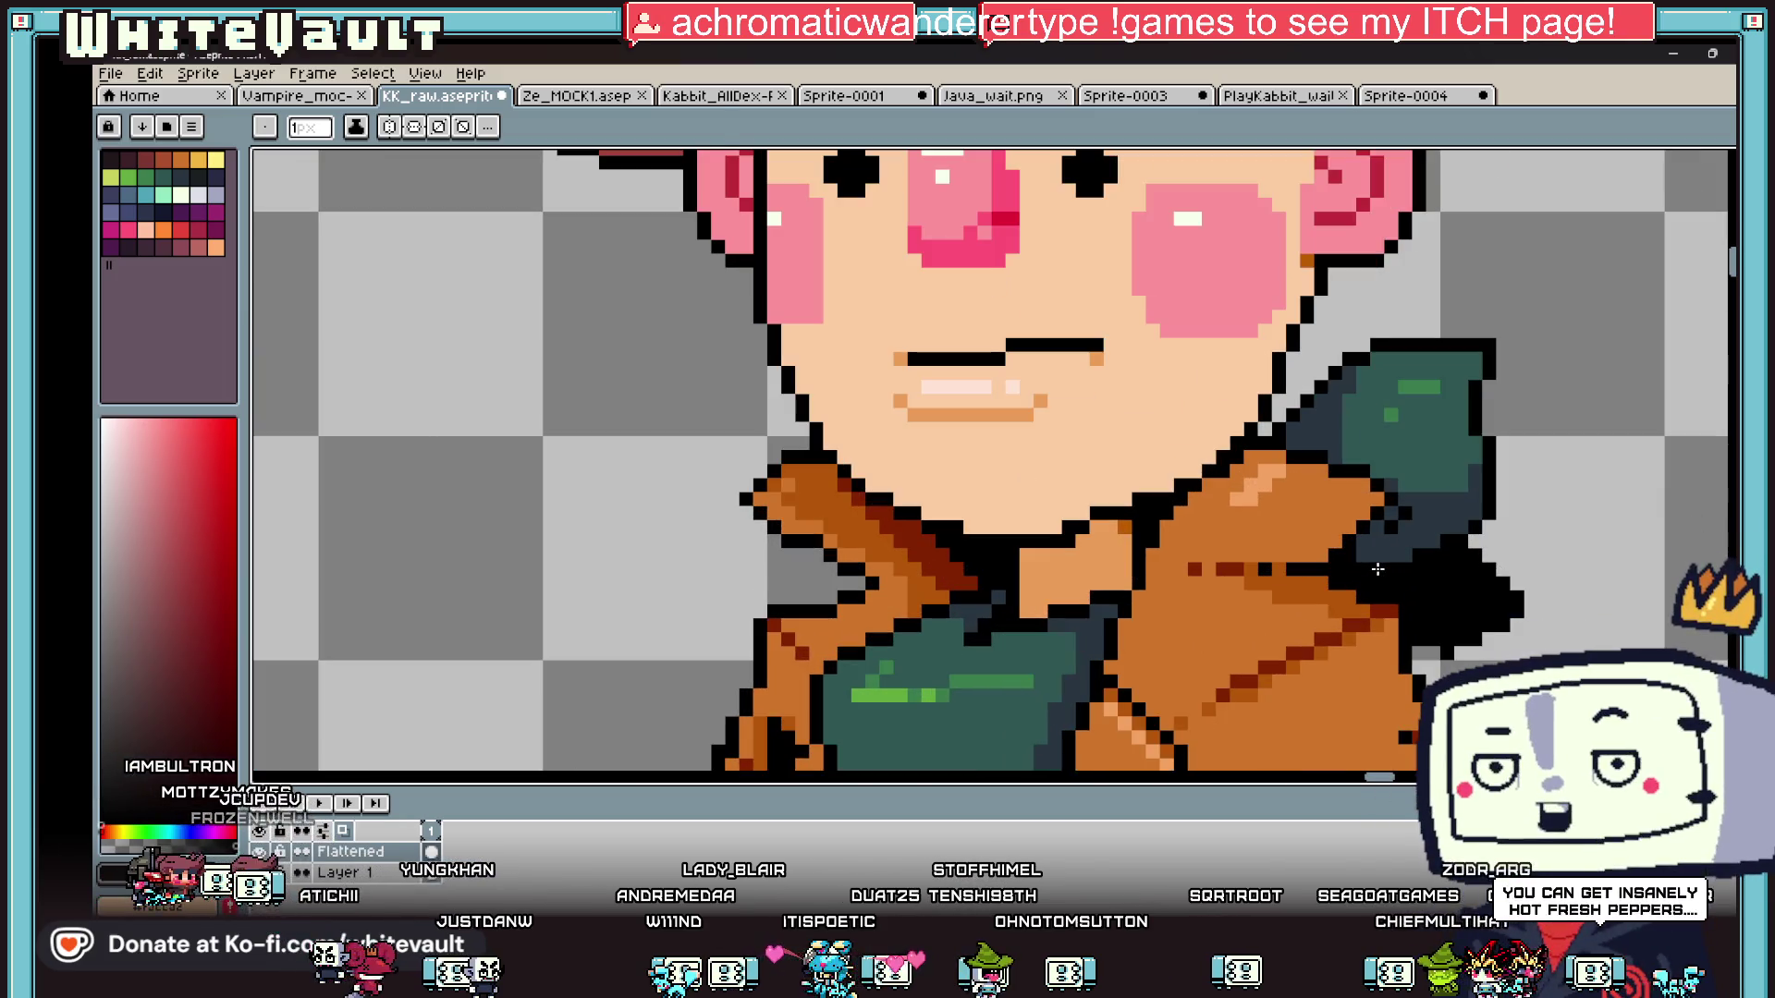
key(i)
scroll(1176, 575, down, 1)
scroll(1177, 575, up, 2)
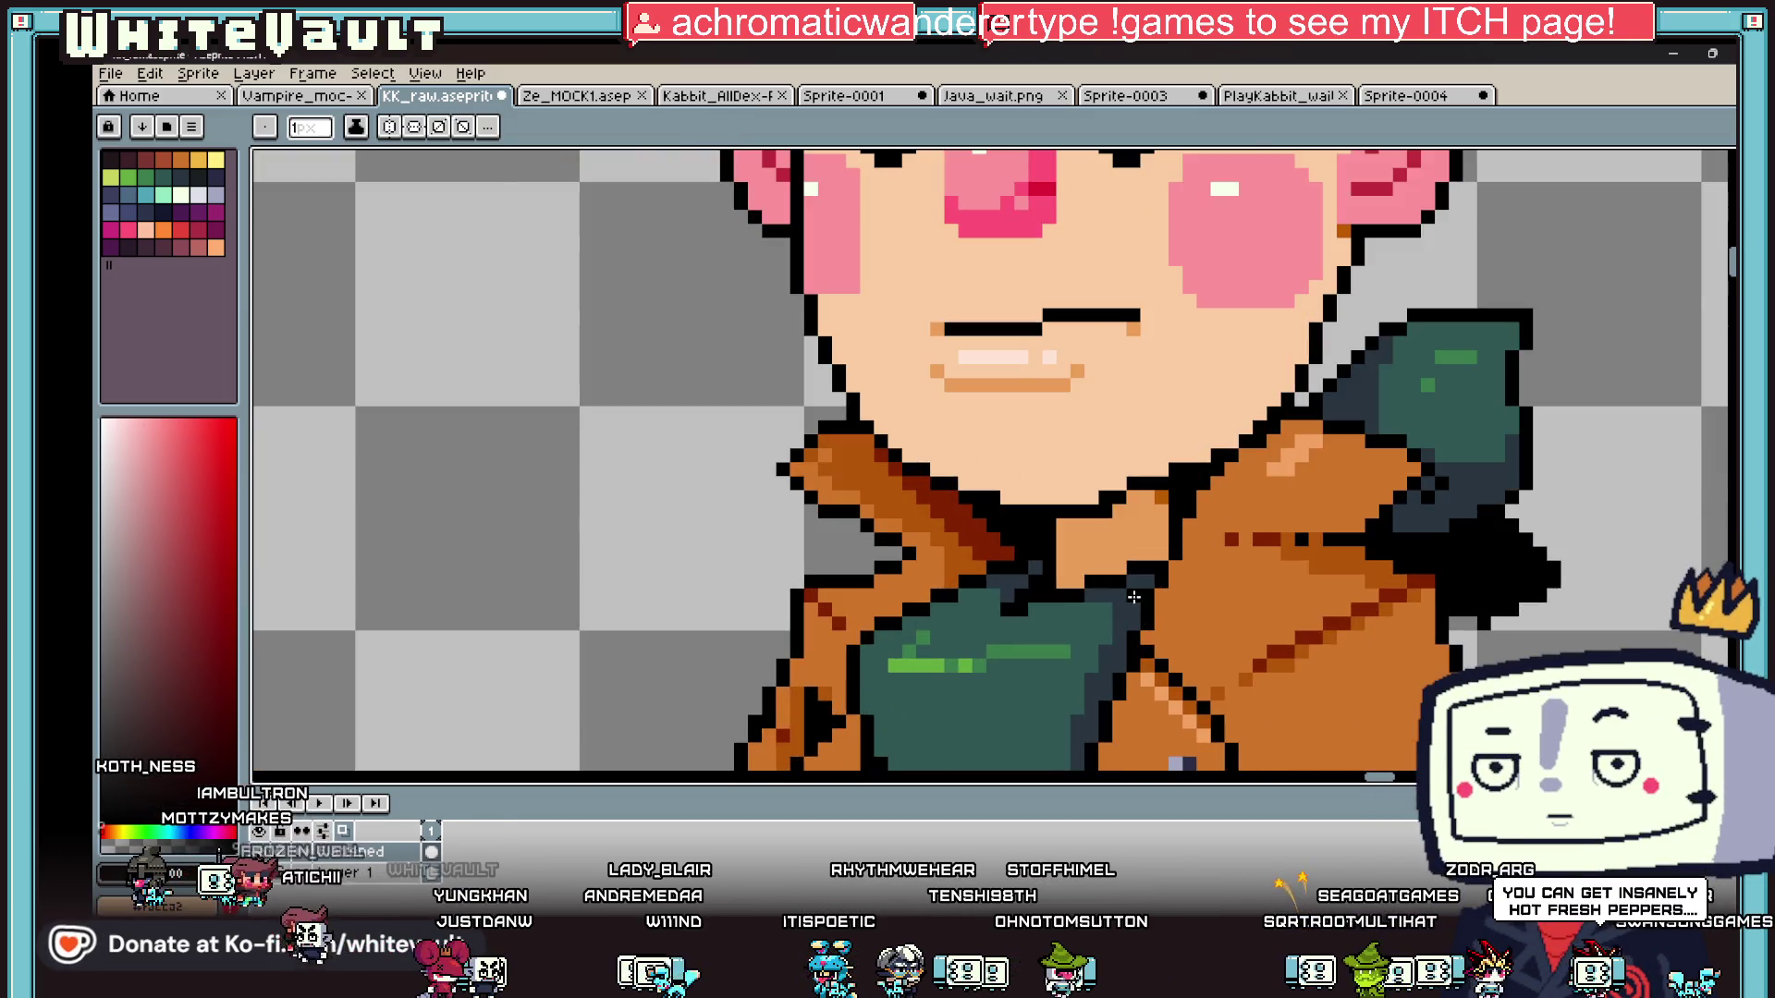
scroll(1172, 591, down, 3)
scroll(1109, 555, up, 3)
alt+click(1035, 525)
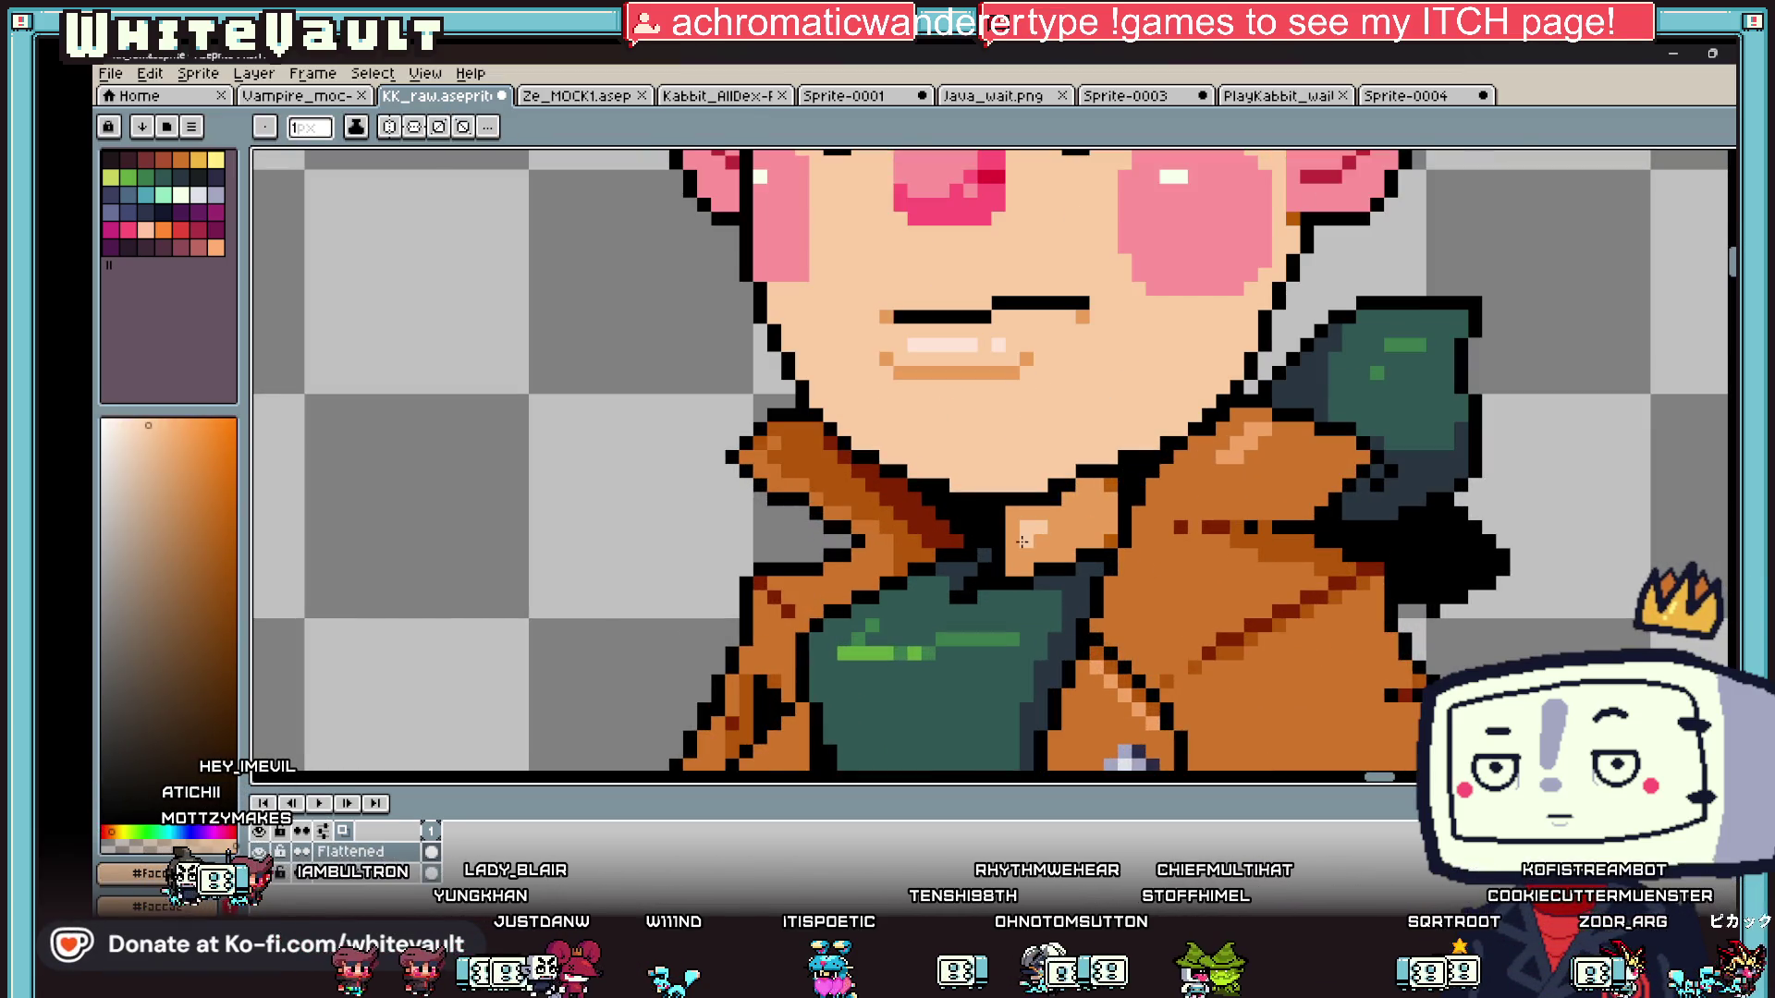
scroll(1029, 542, down, 3)
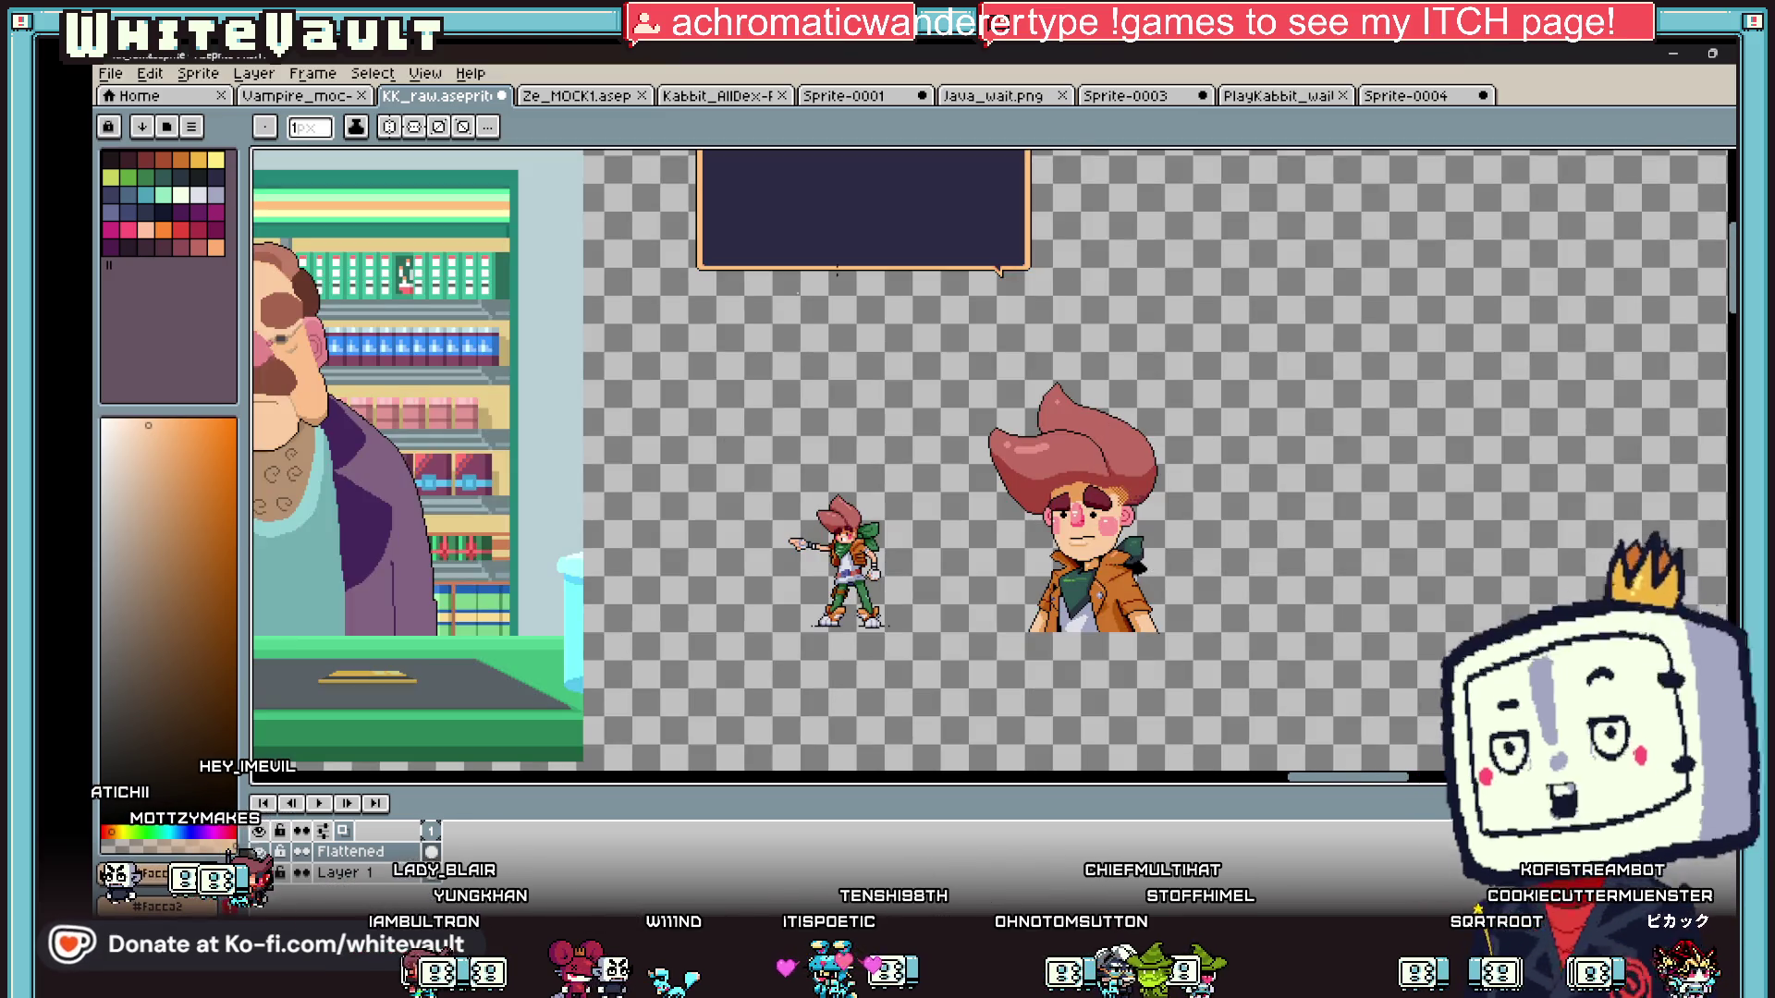
- Marquee-select the portrait bust and Ctrl-drag a duplicate to the right of the original
key(m)
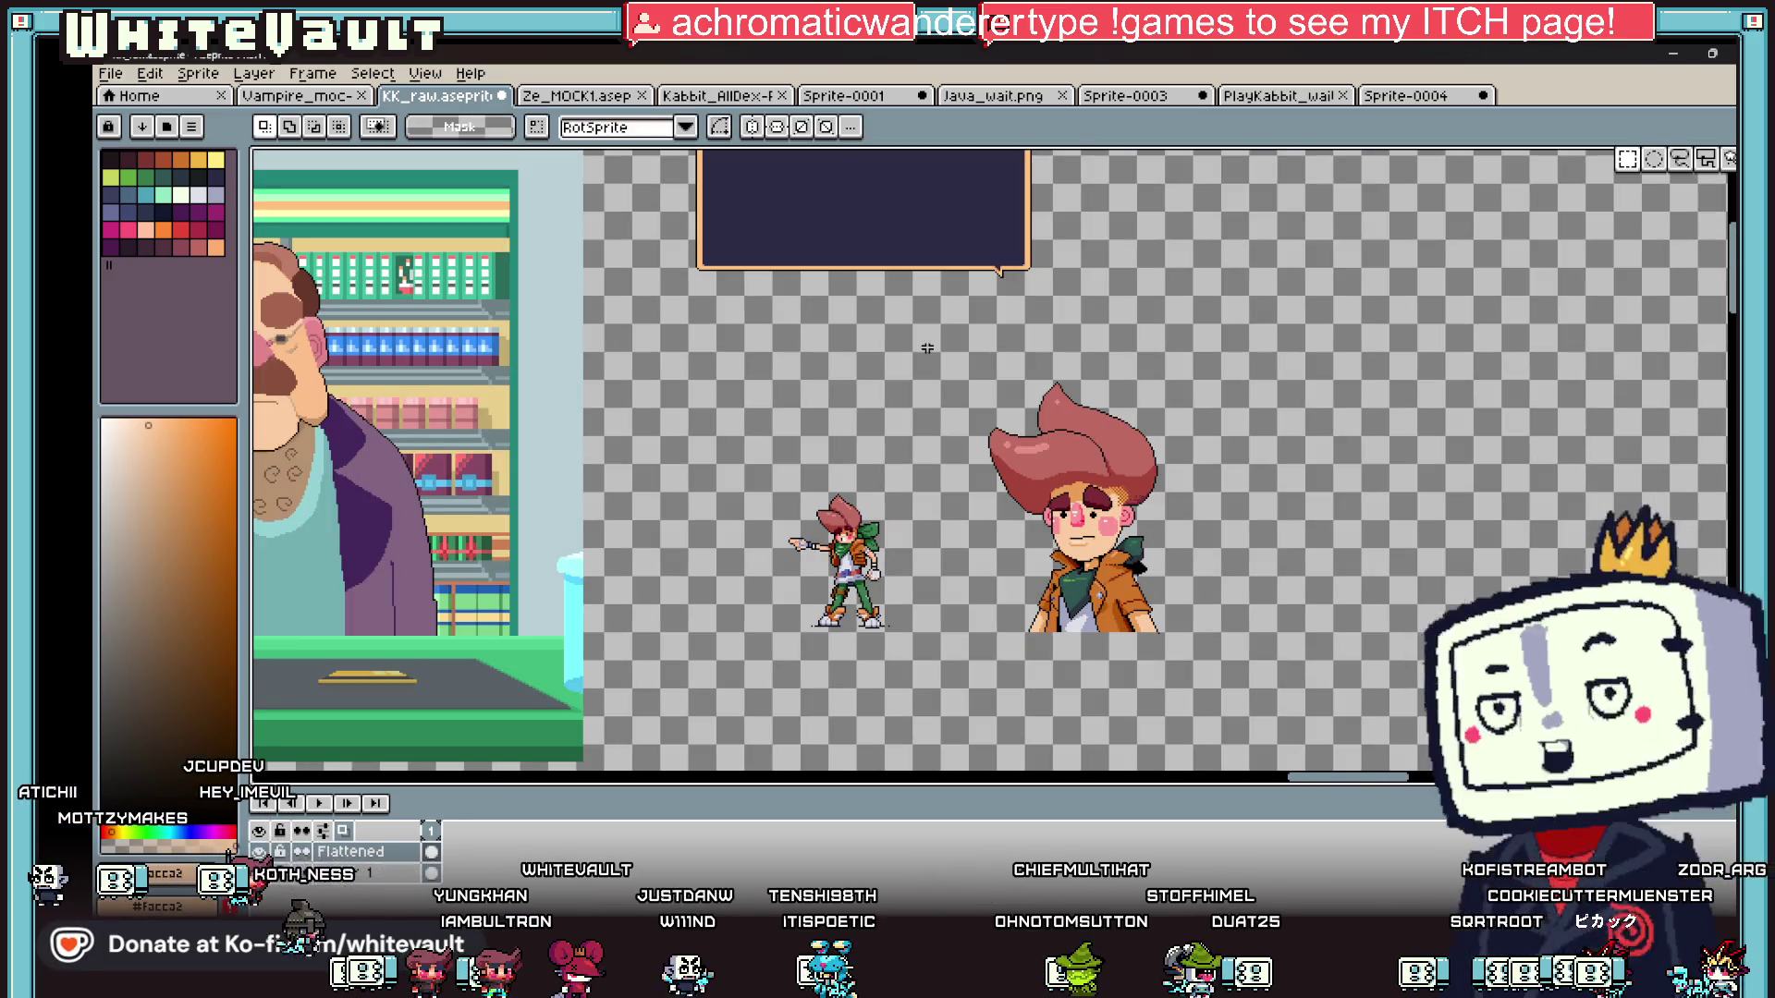
drag(927, 349, 1210, 673)
ctrl+drag(1113, 605, 1416, 614)
click(425, 73)
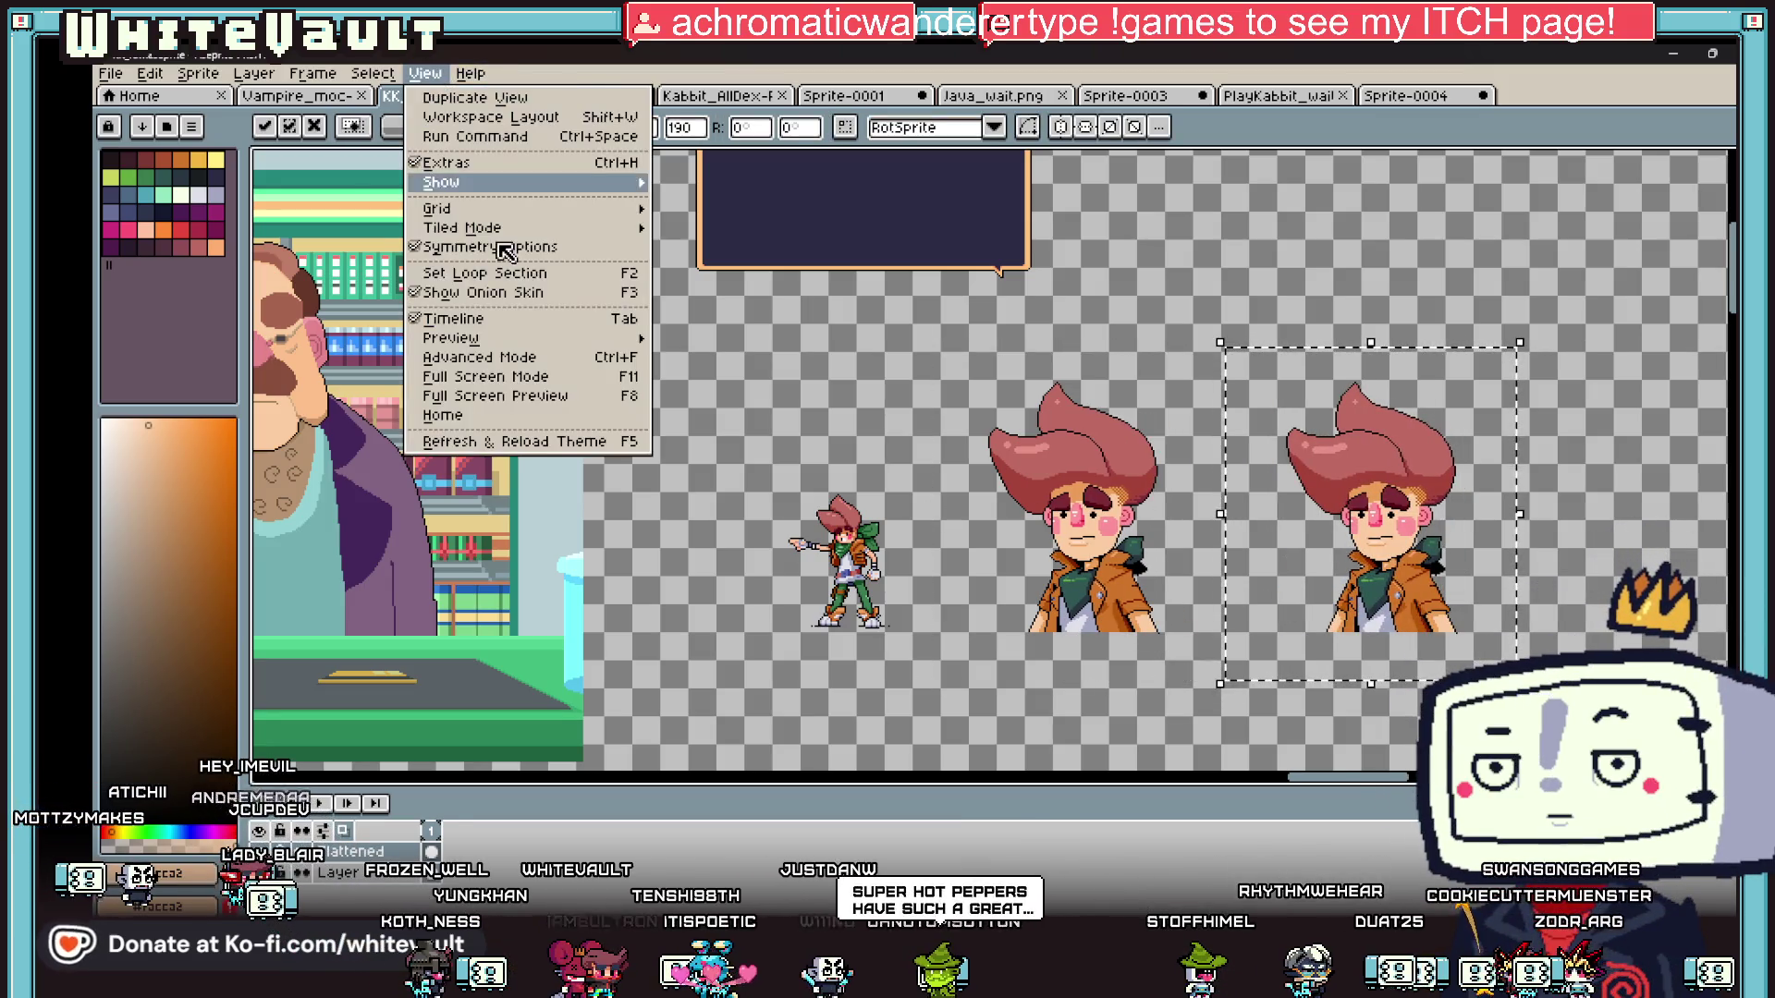
- Open the sprite Preview window and pan and zoom it onto the mustached man's face
mouse_move(534, 339)
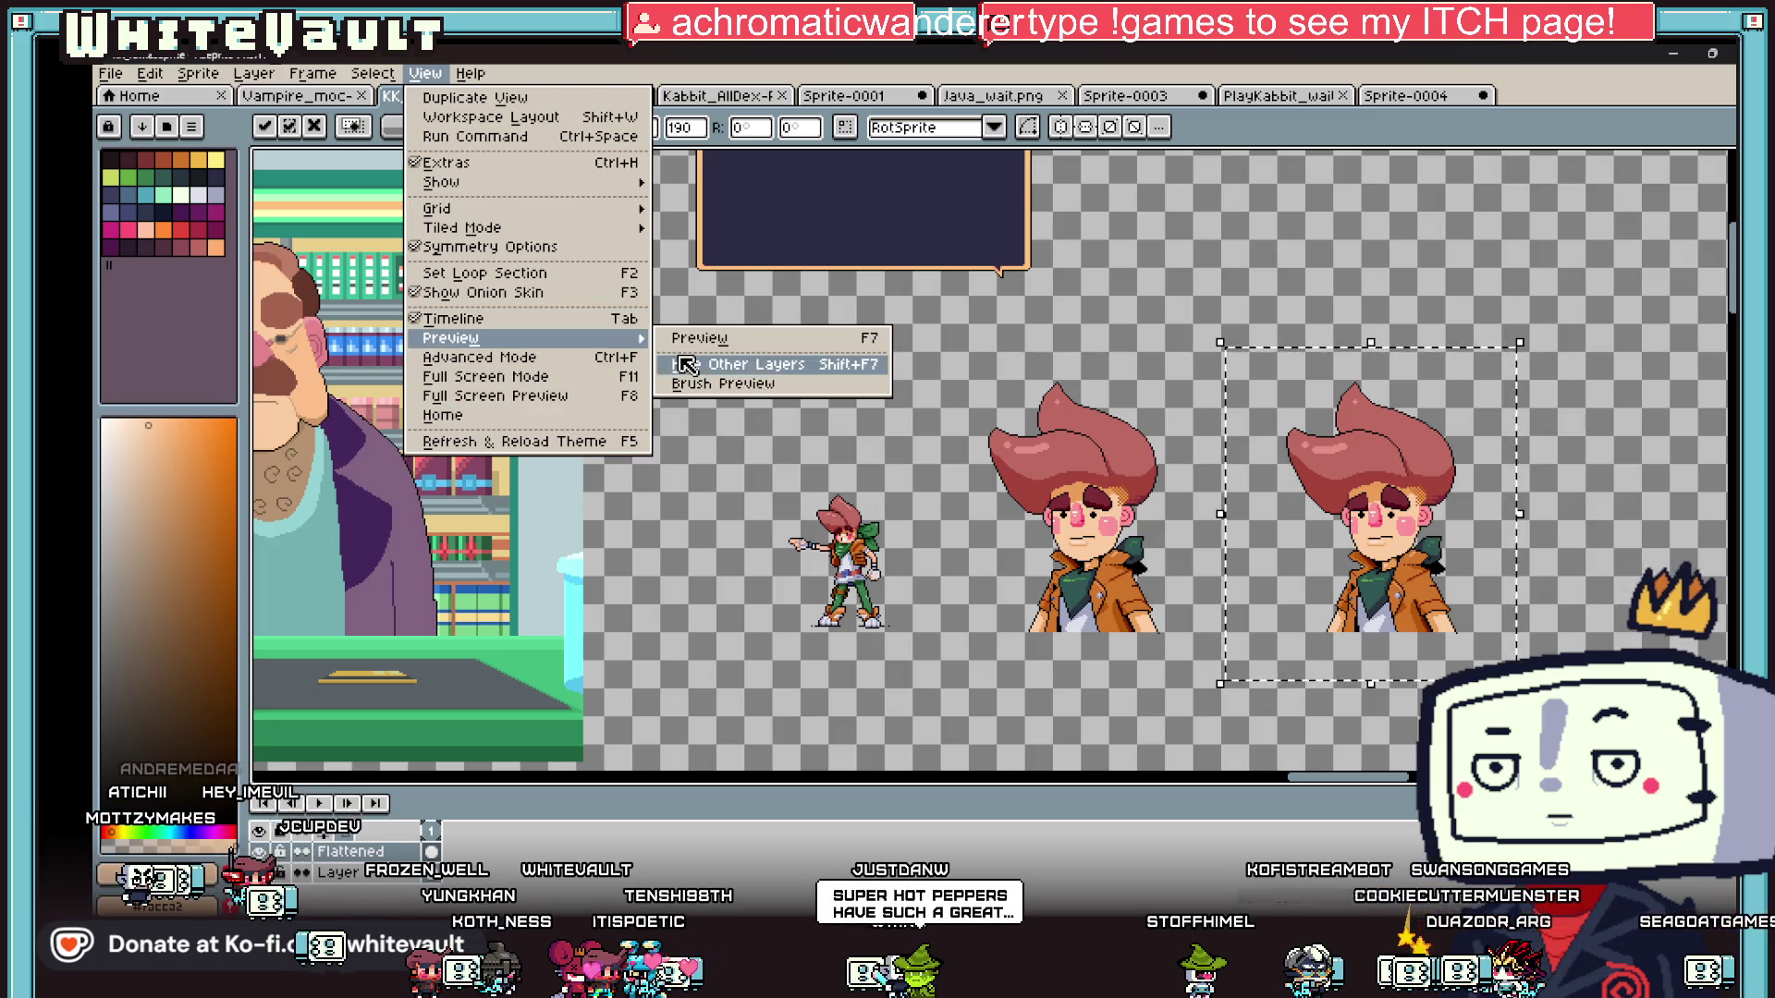
click(703, 341)
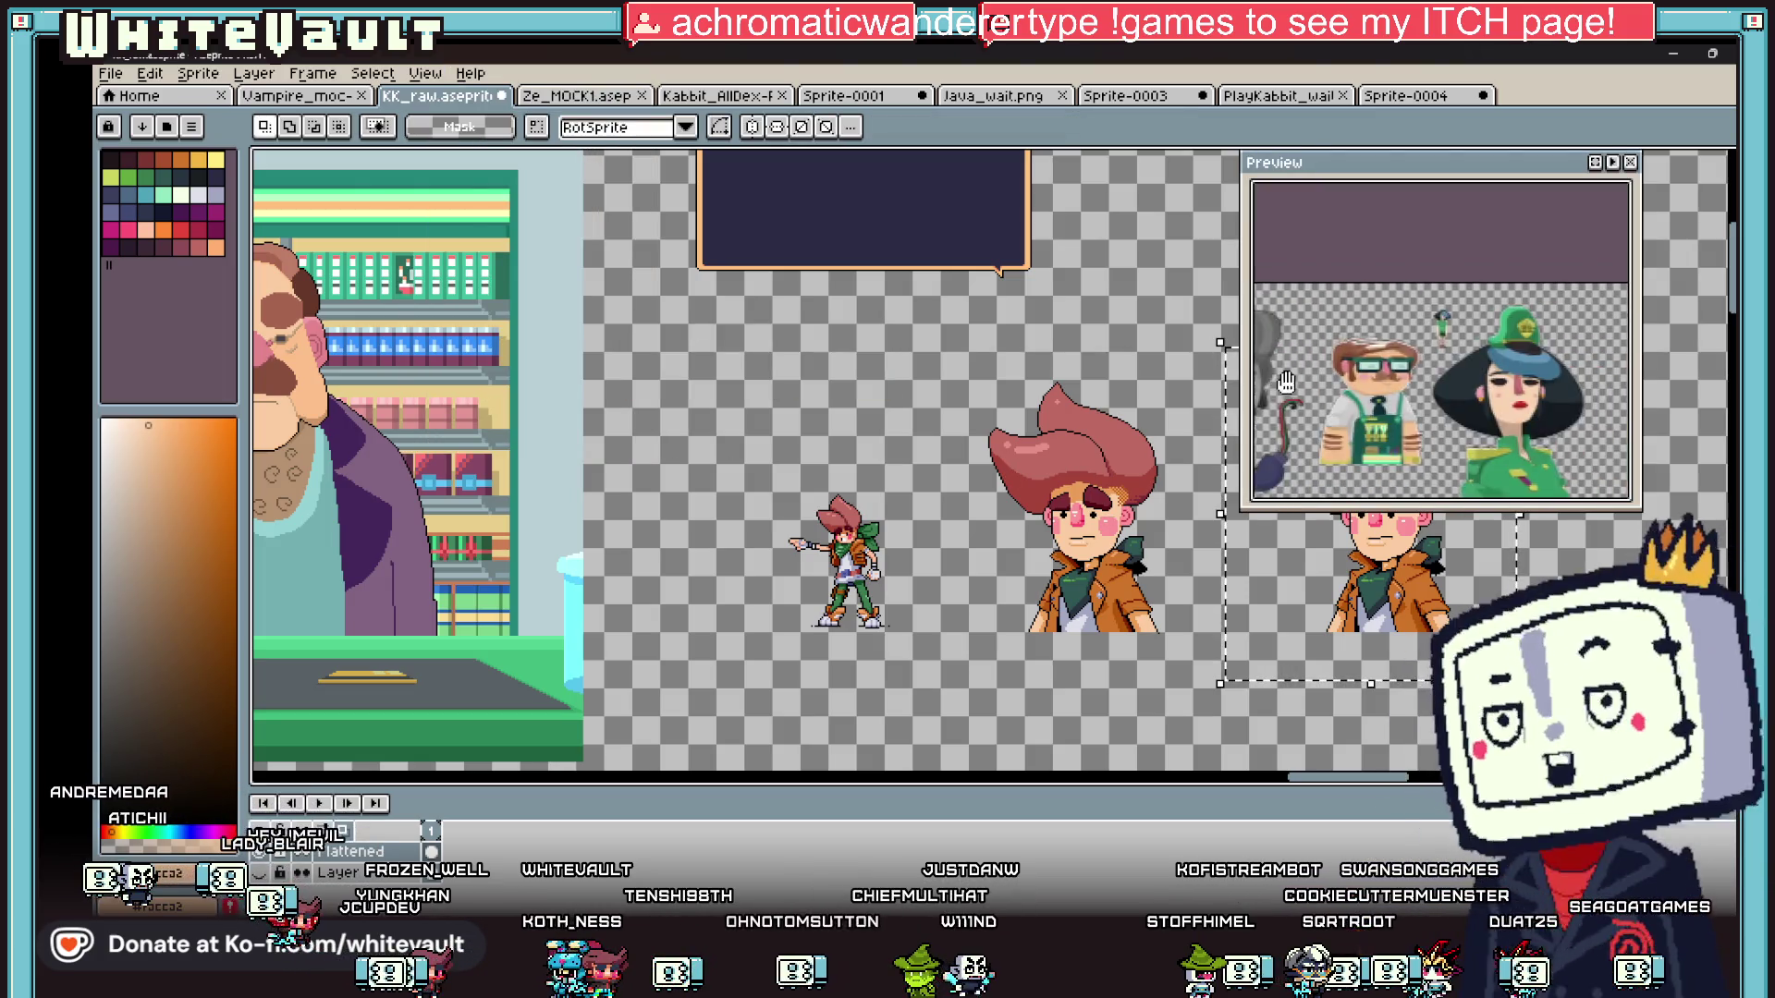
mouse_move(1519, 352)
mouse_down()
mouse_move(1339, 370)
mouse_move(1565, 371)
mouse_up()
scroll(1441, 341, up, 2)
drag(1441, 341, 1482, 344)
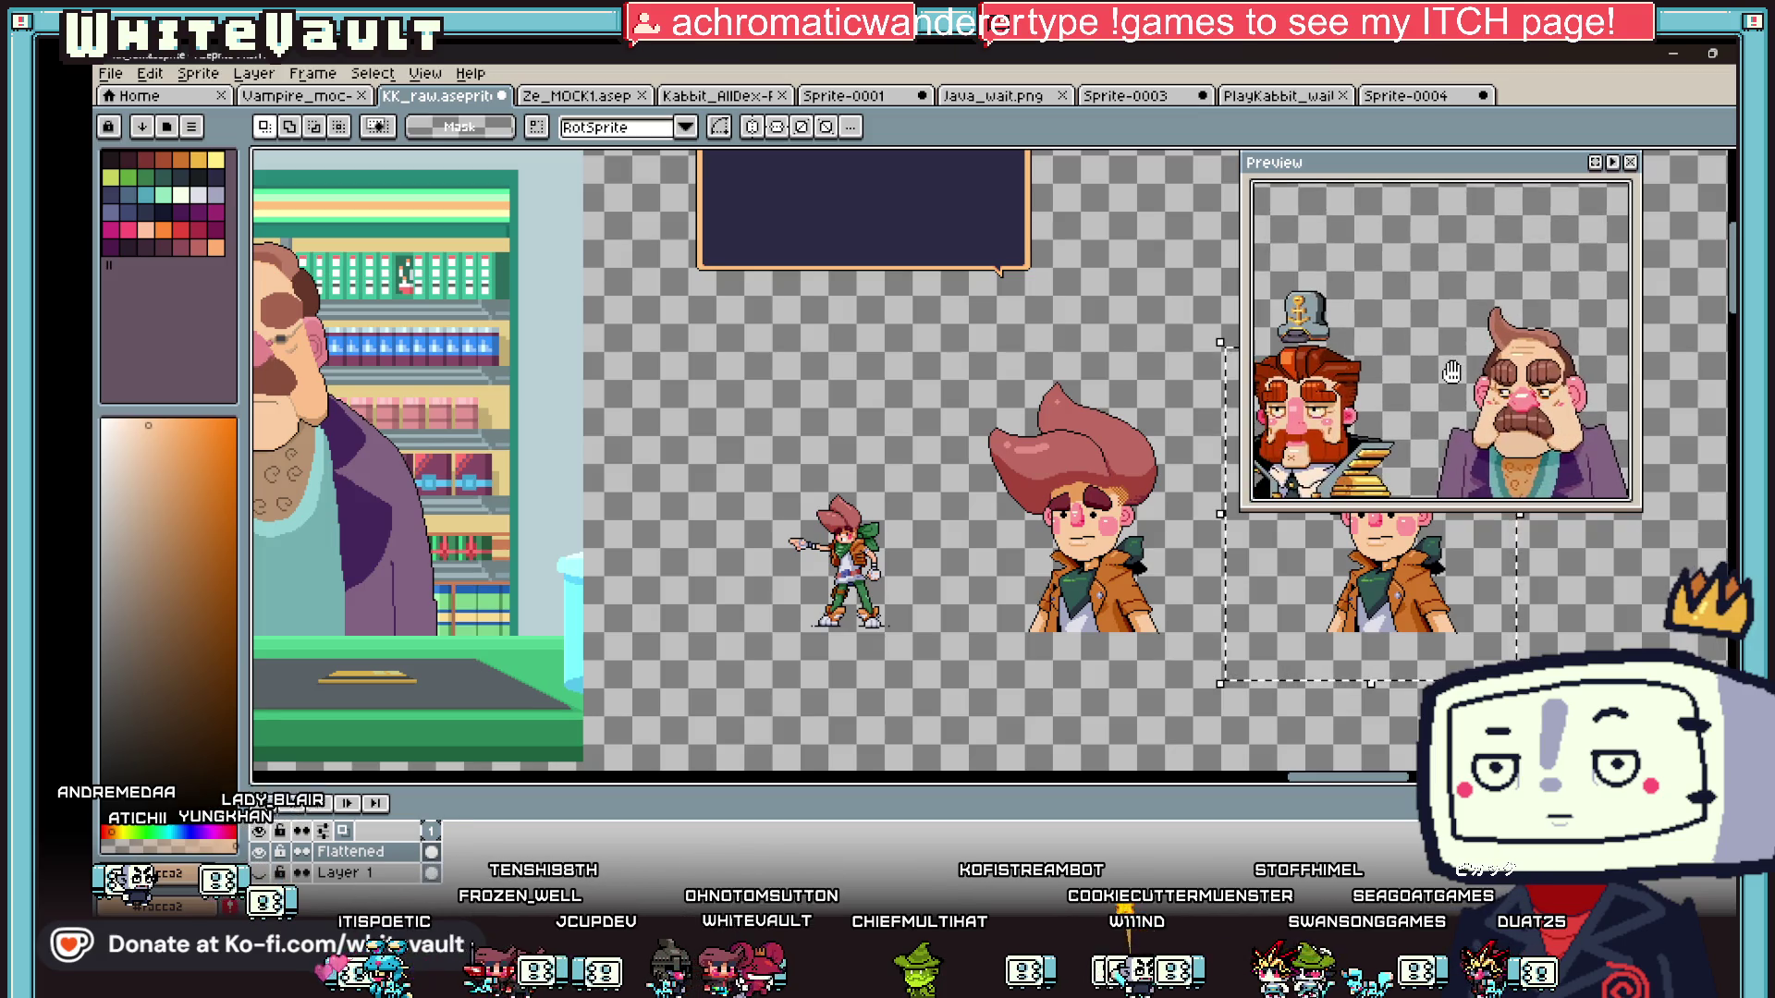
scroll(1519, 414, up, 2)
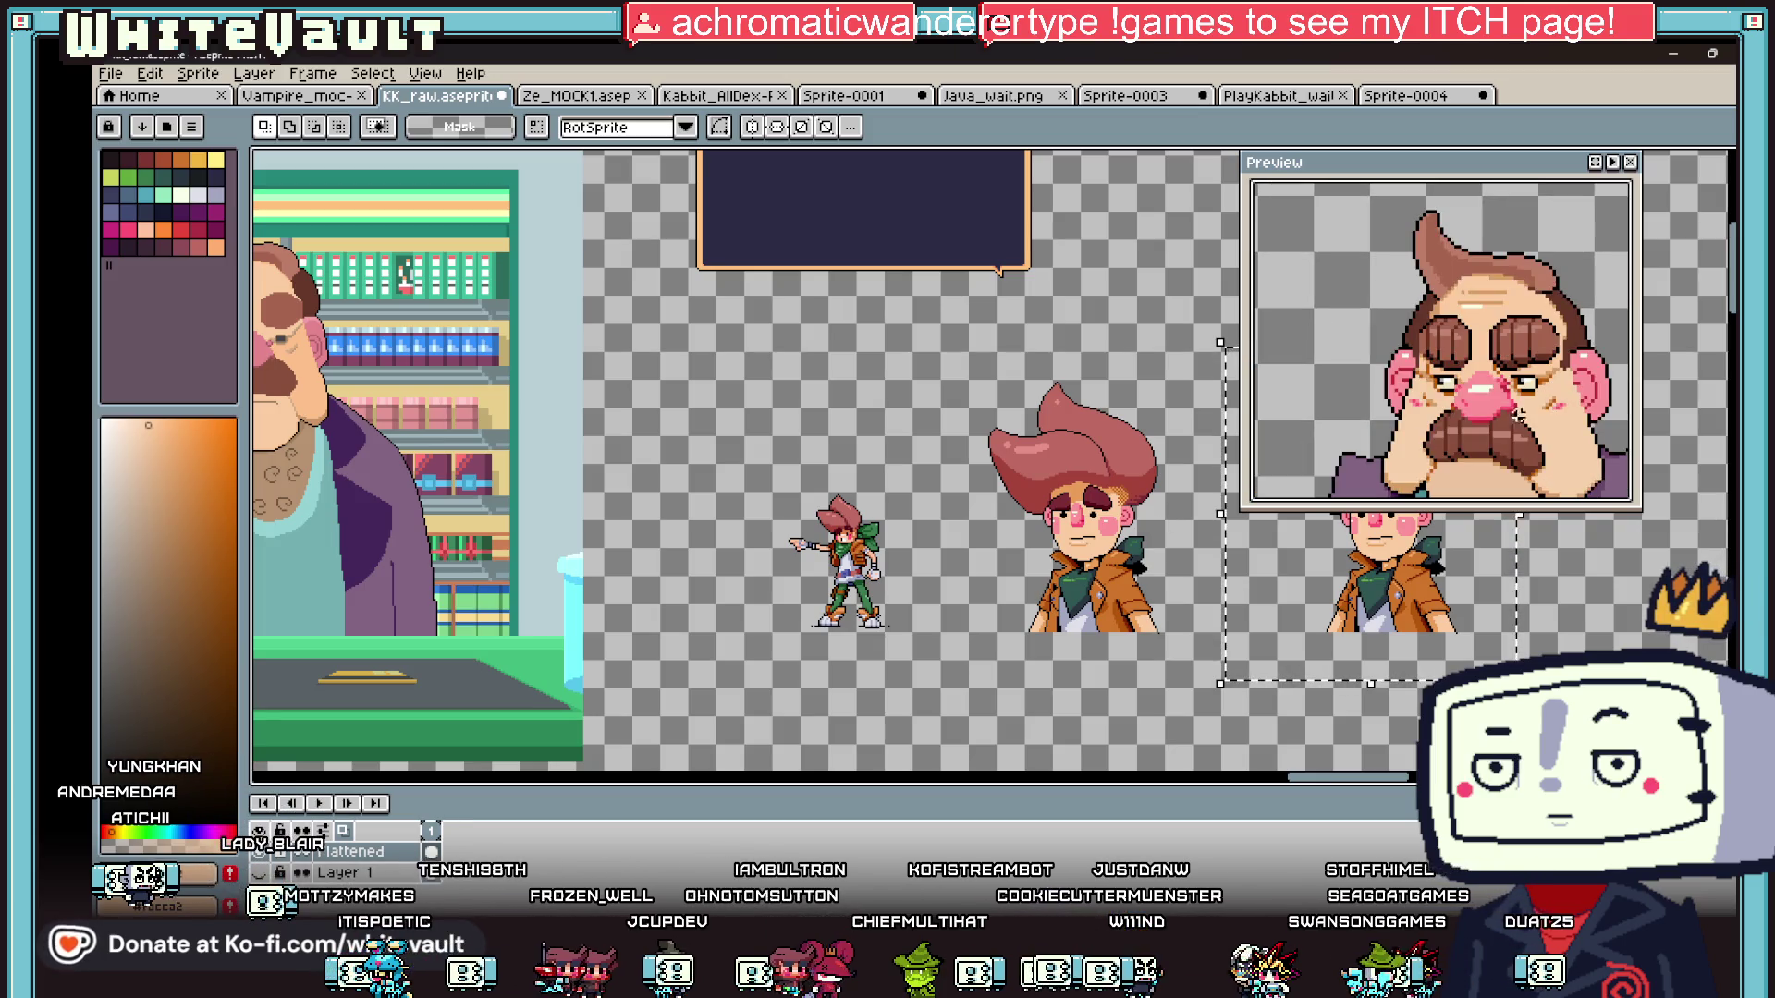
scroll(1135, 485, up, 4)
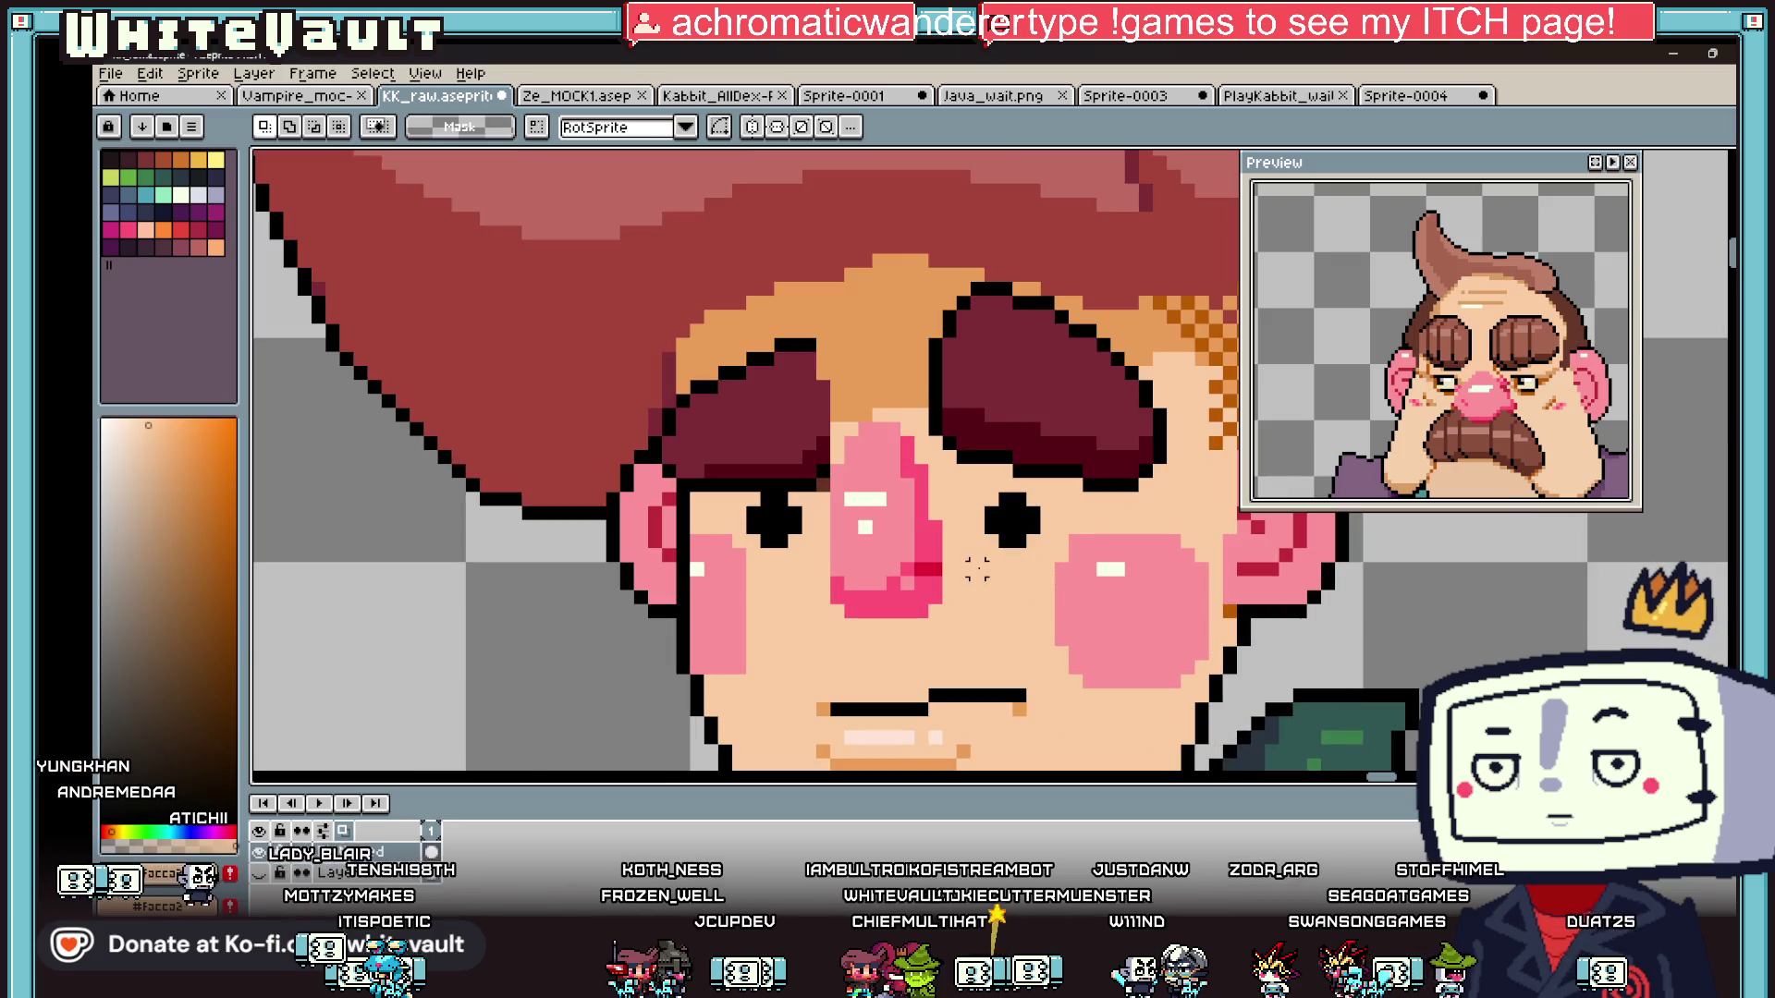
- Reshape the right eye, extending it downward in black and covering stray pixels with skin
key(b)
scroll(1016, 513, up, 1)
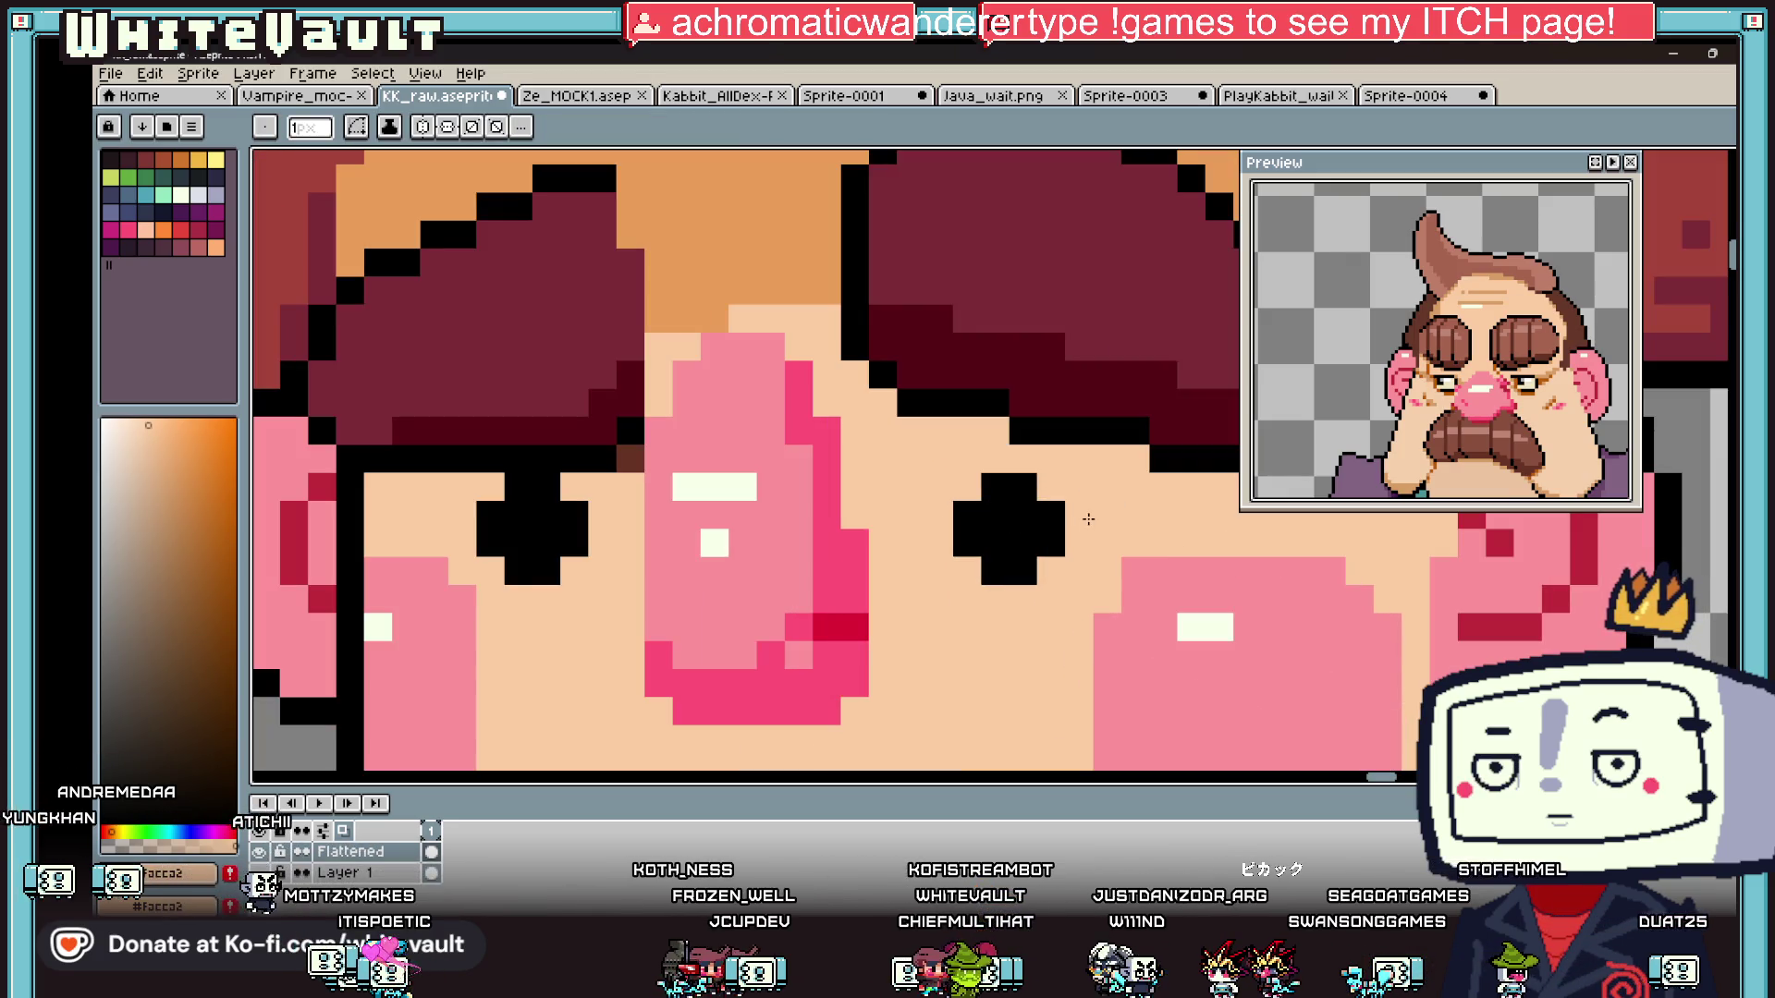
key(i)
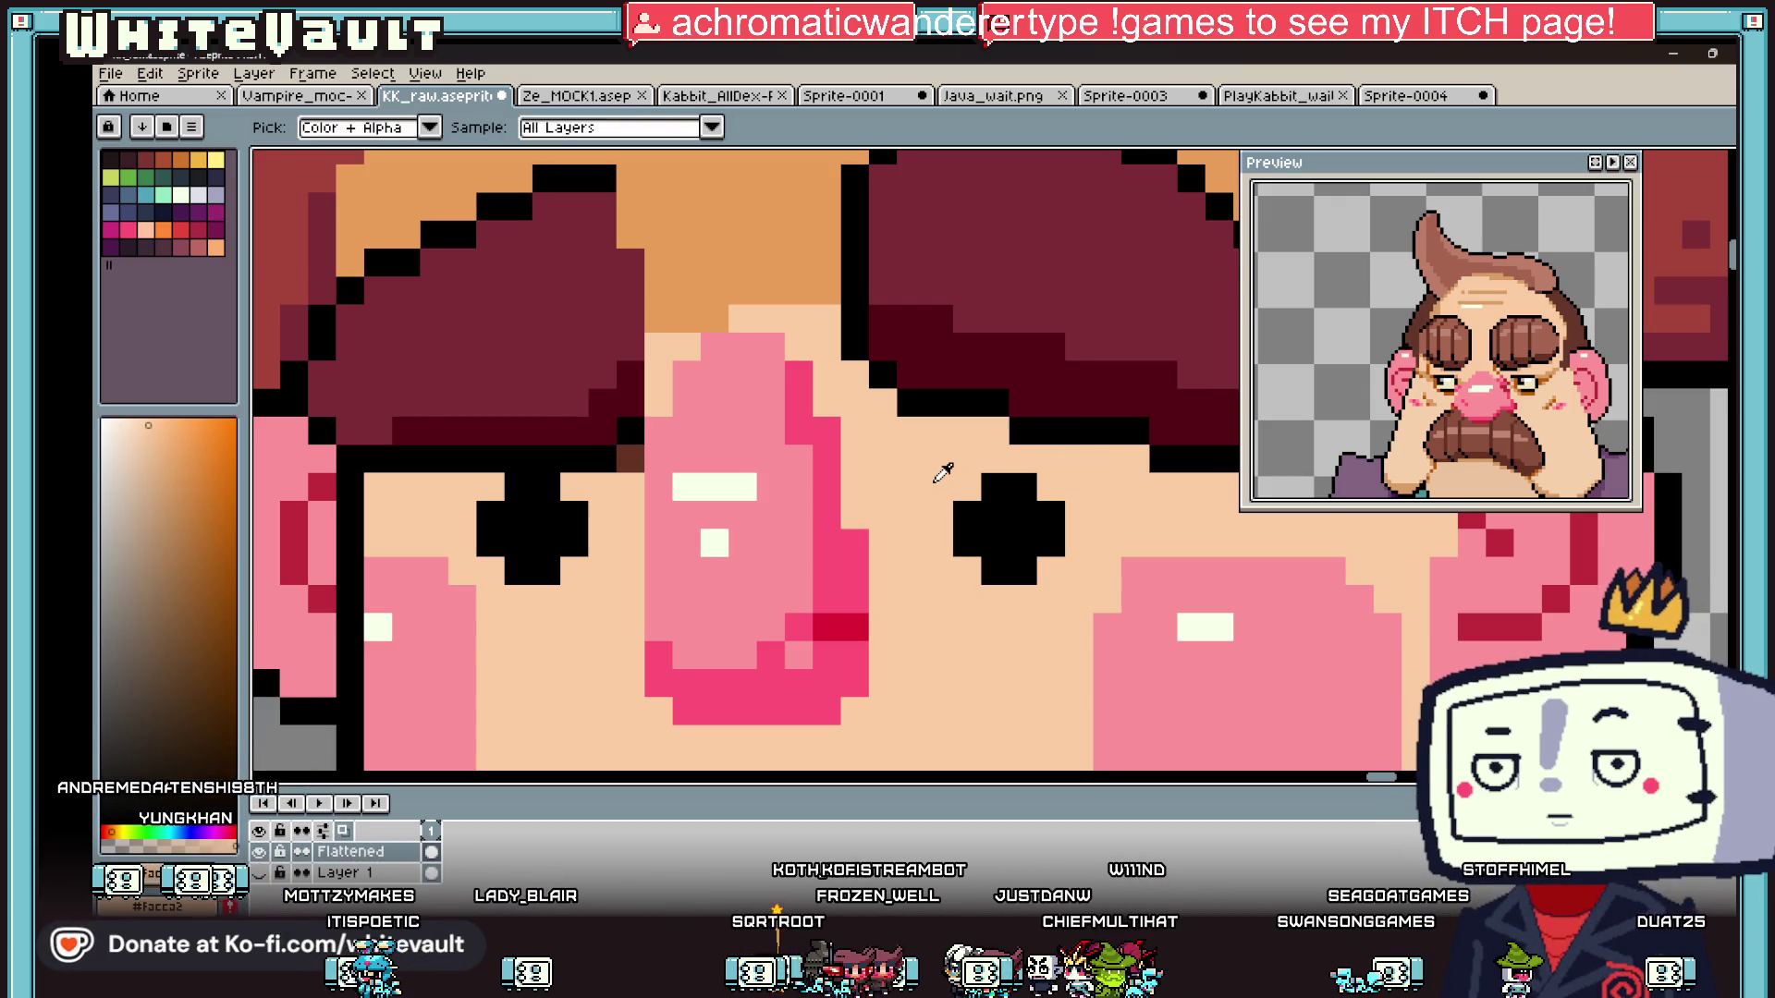
key(b)
click(989, 489)
alt+click(1003, 511)
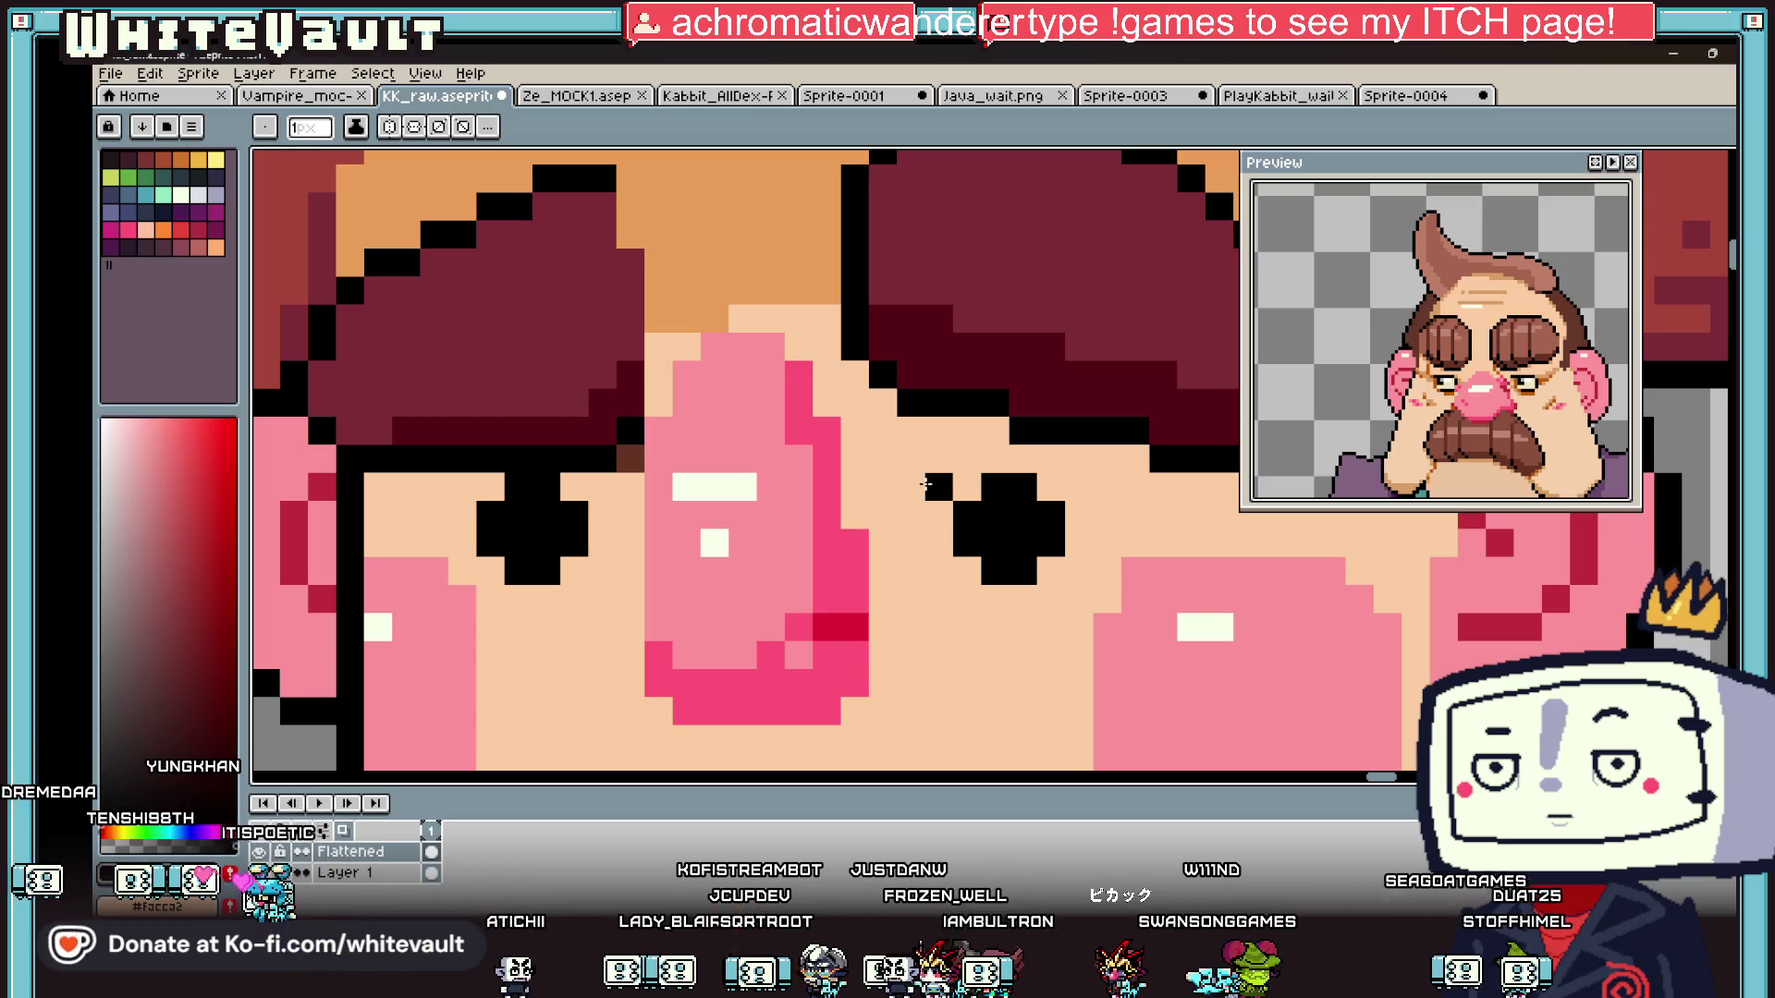
drag(931, 548, 950, 589)
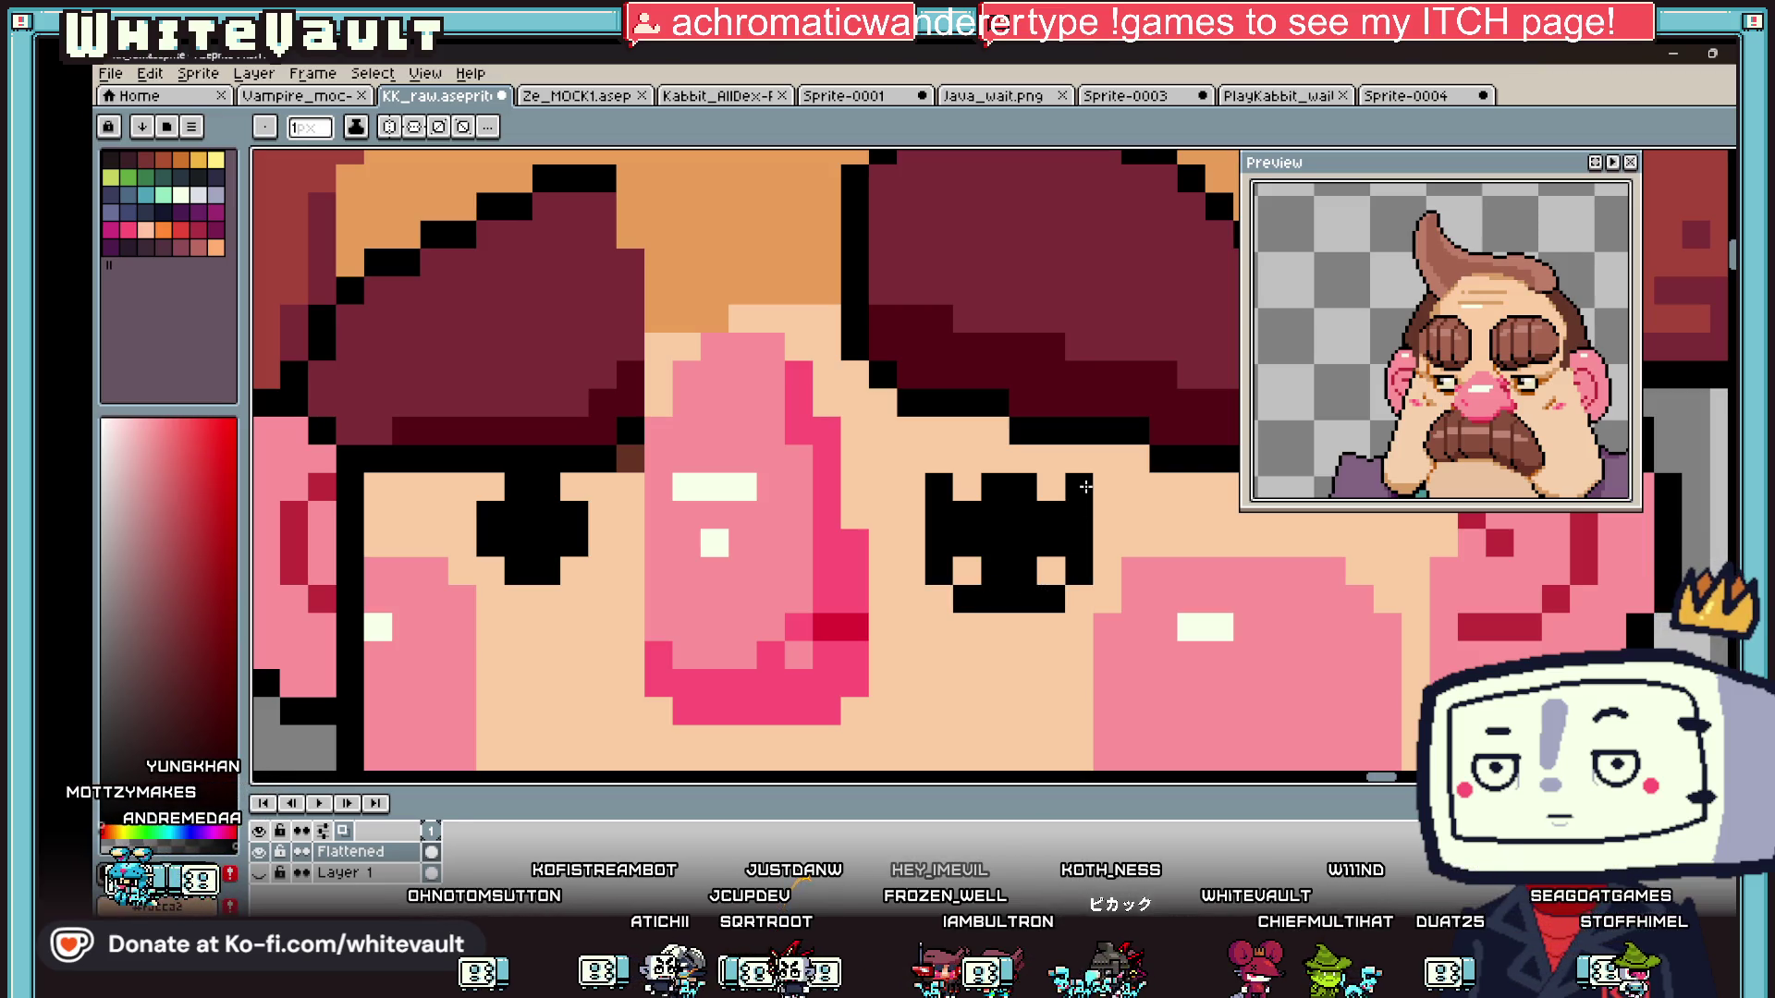
right_click(967, 476)
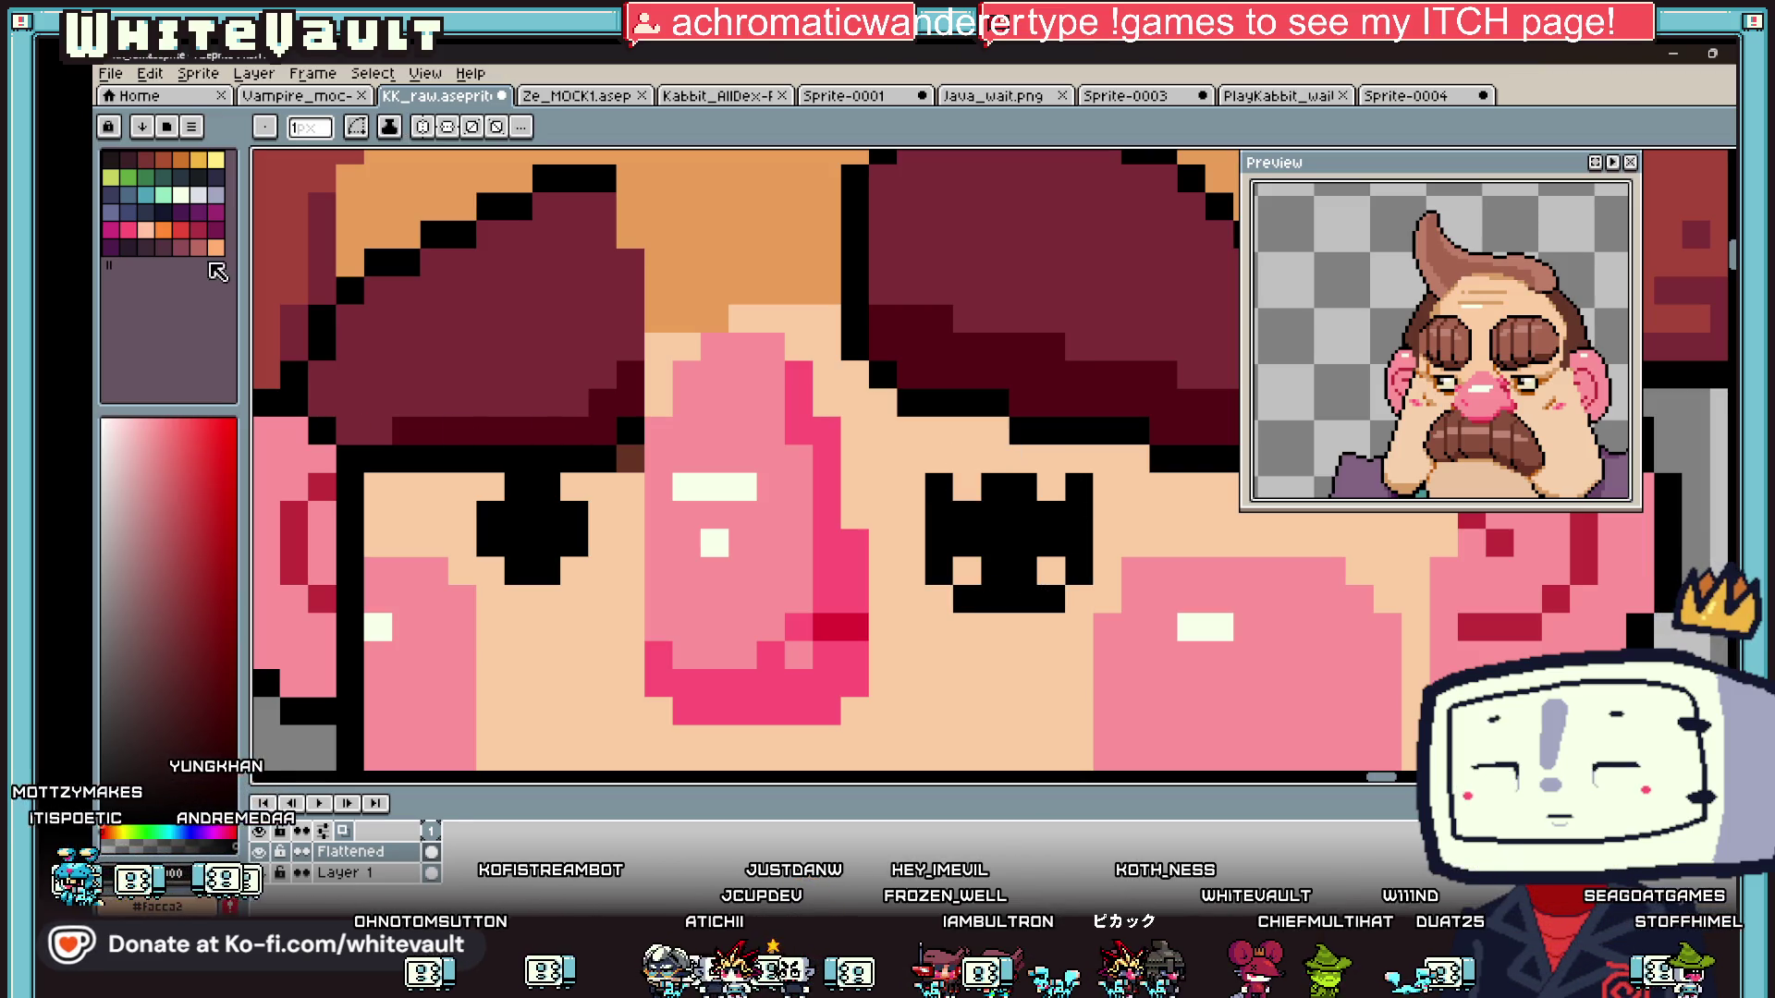
- Choose pale yellow and paint it into the left eye to match the right eye
click(216, 161)
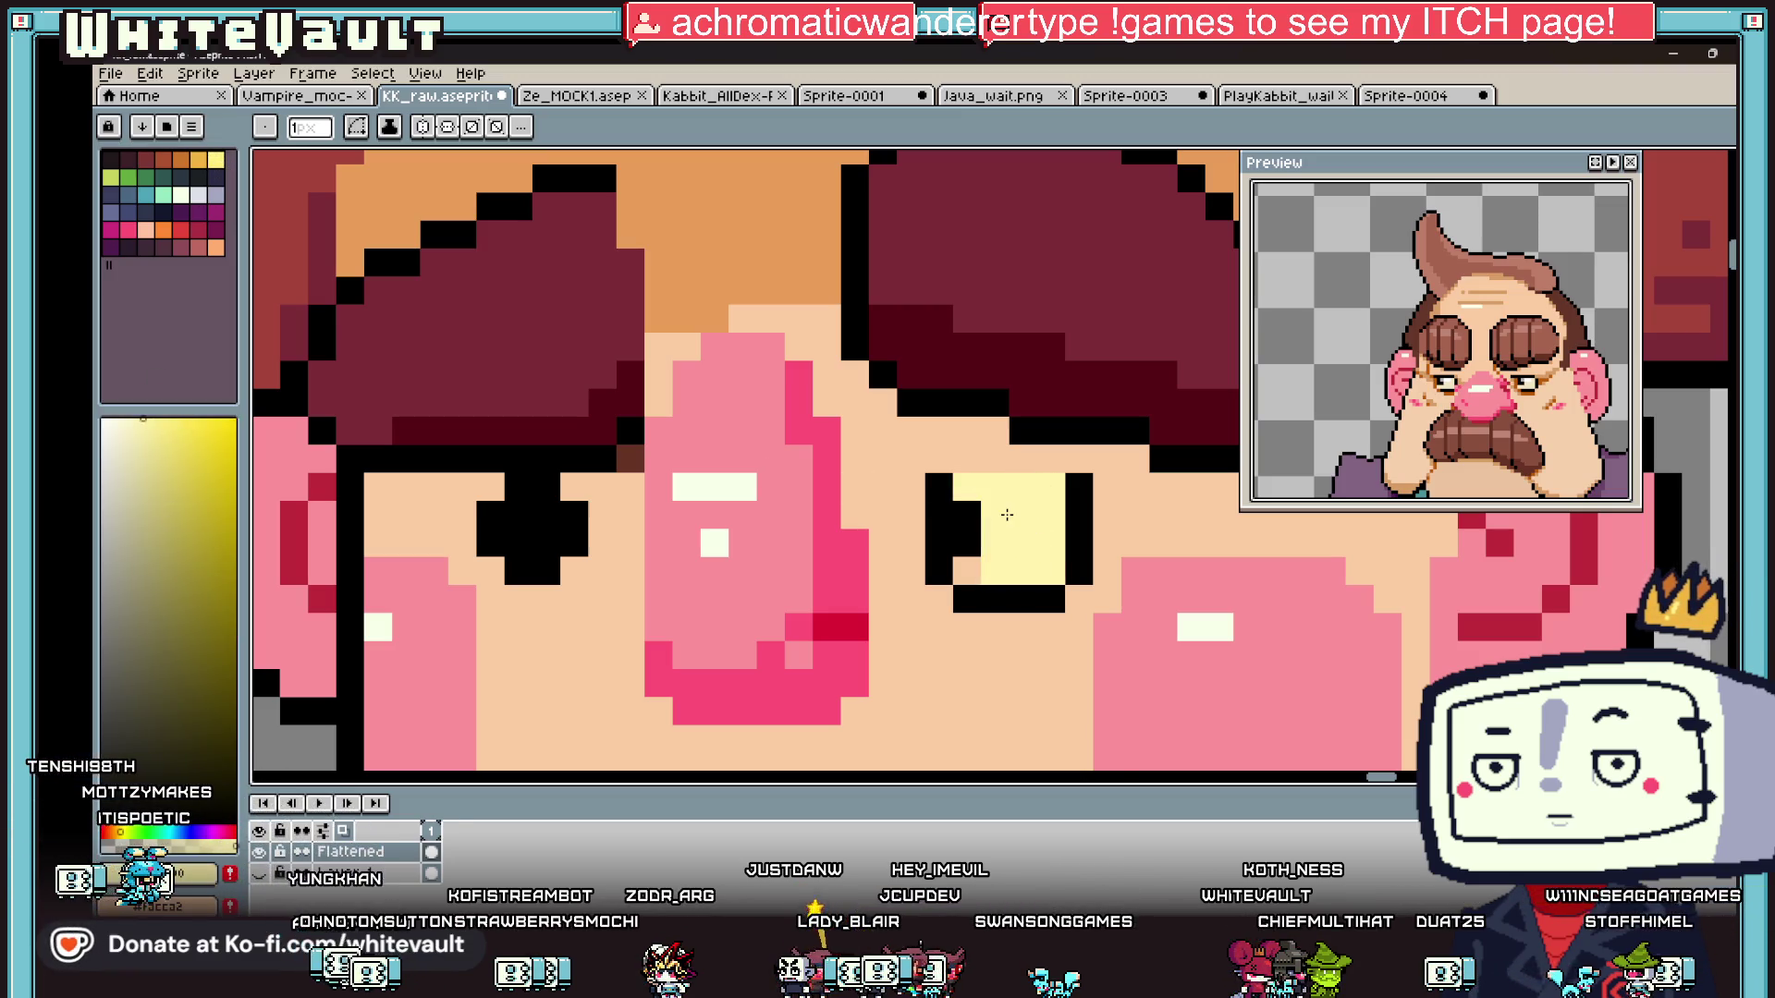
scroll(979, 564, down, 4)
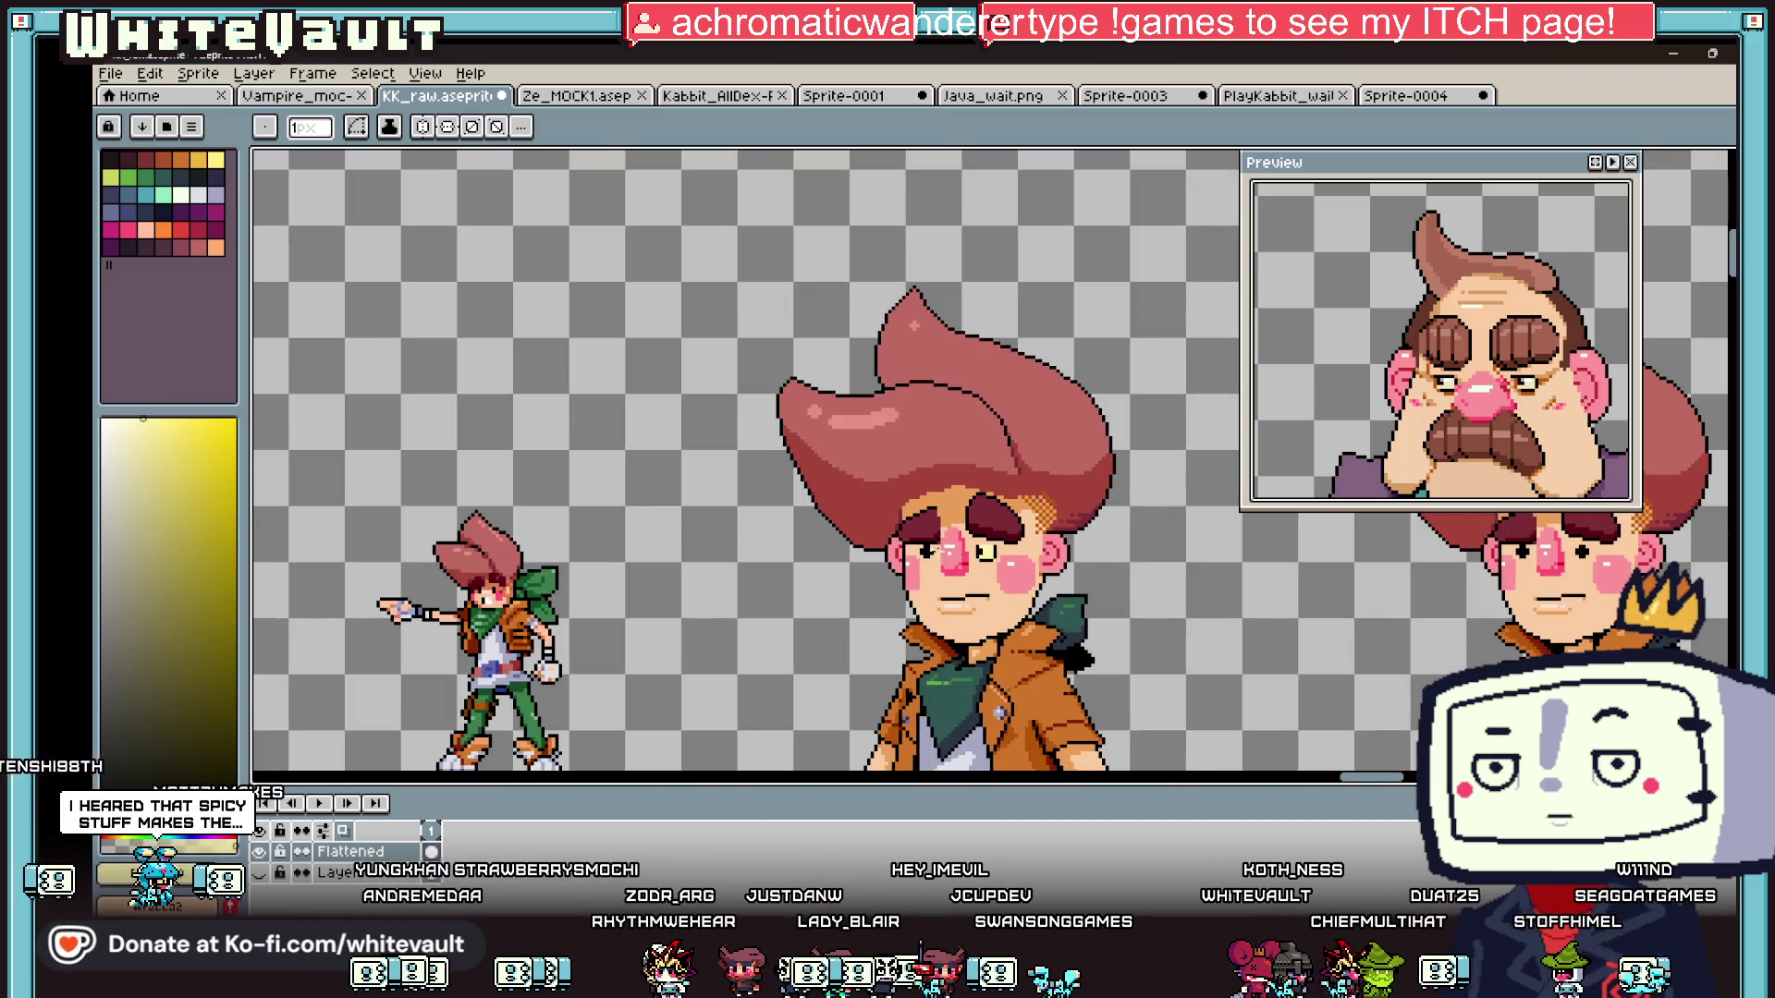
scroll(964, 557, up, 3)
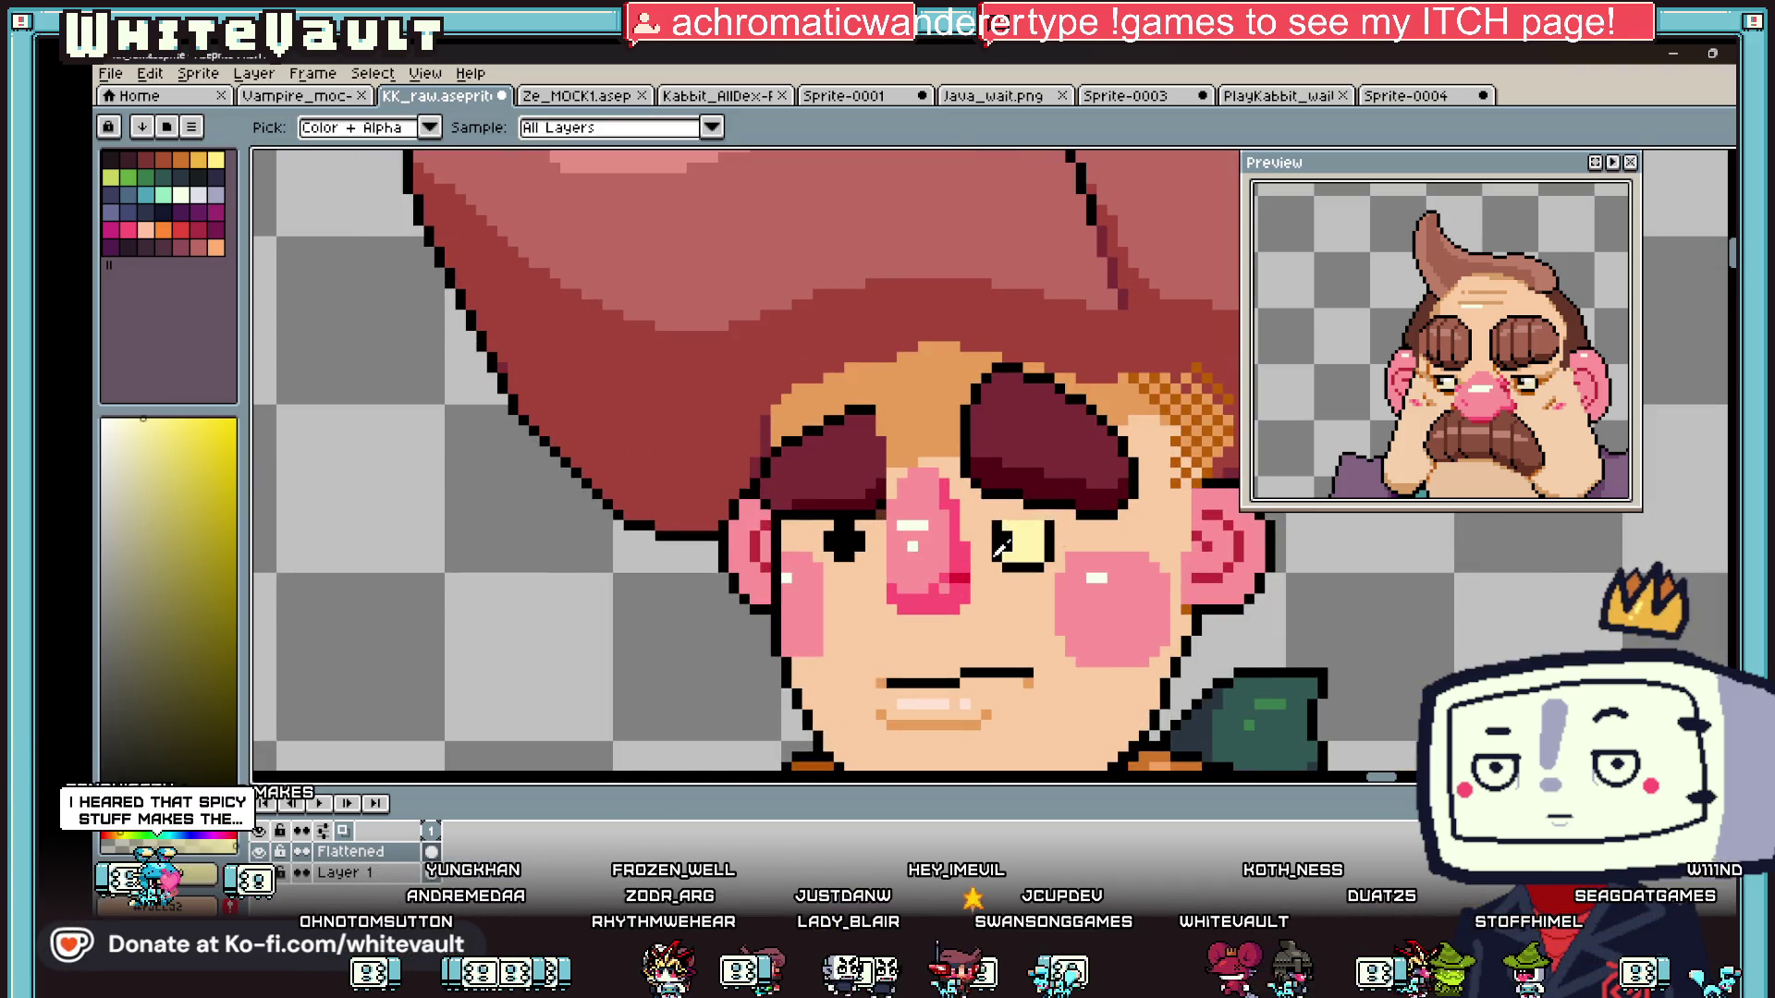
scroll(966, 555, up, 2)
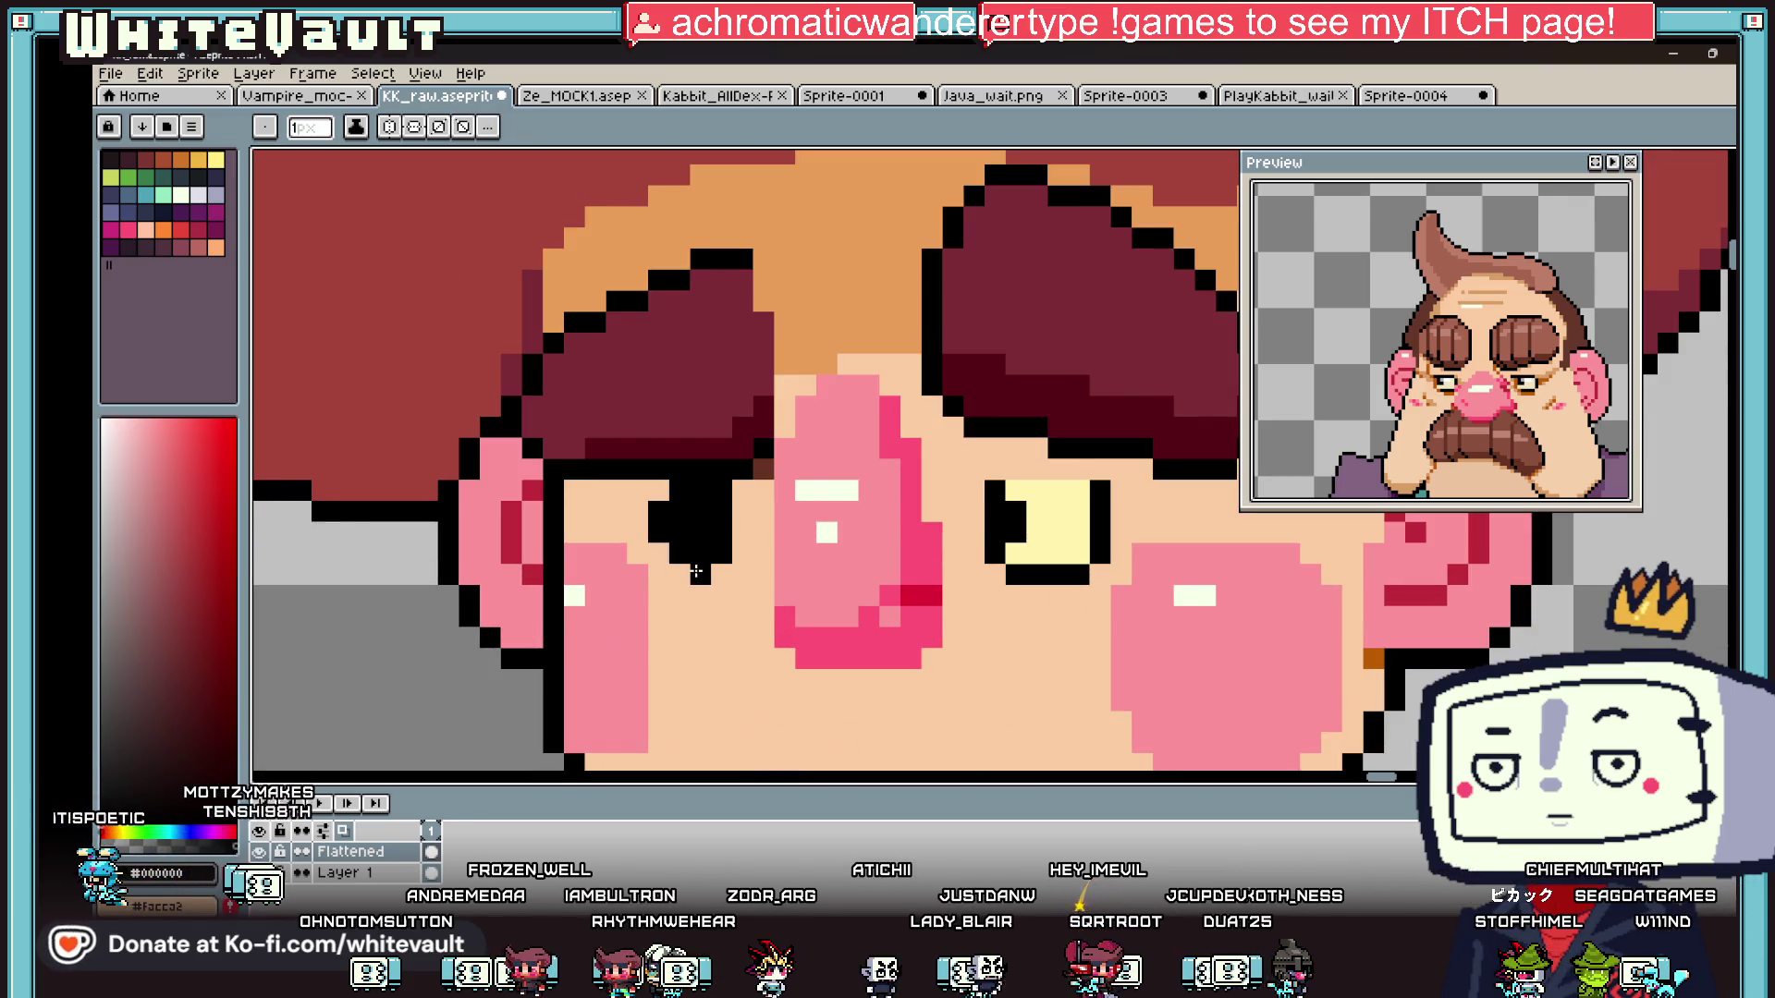
key(i)
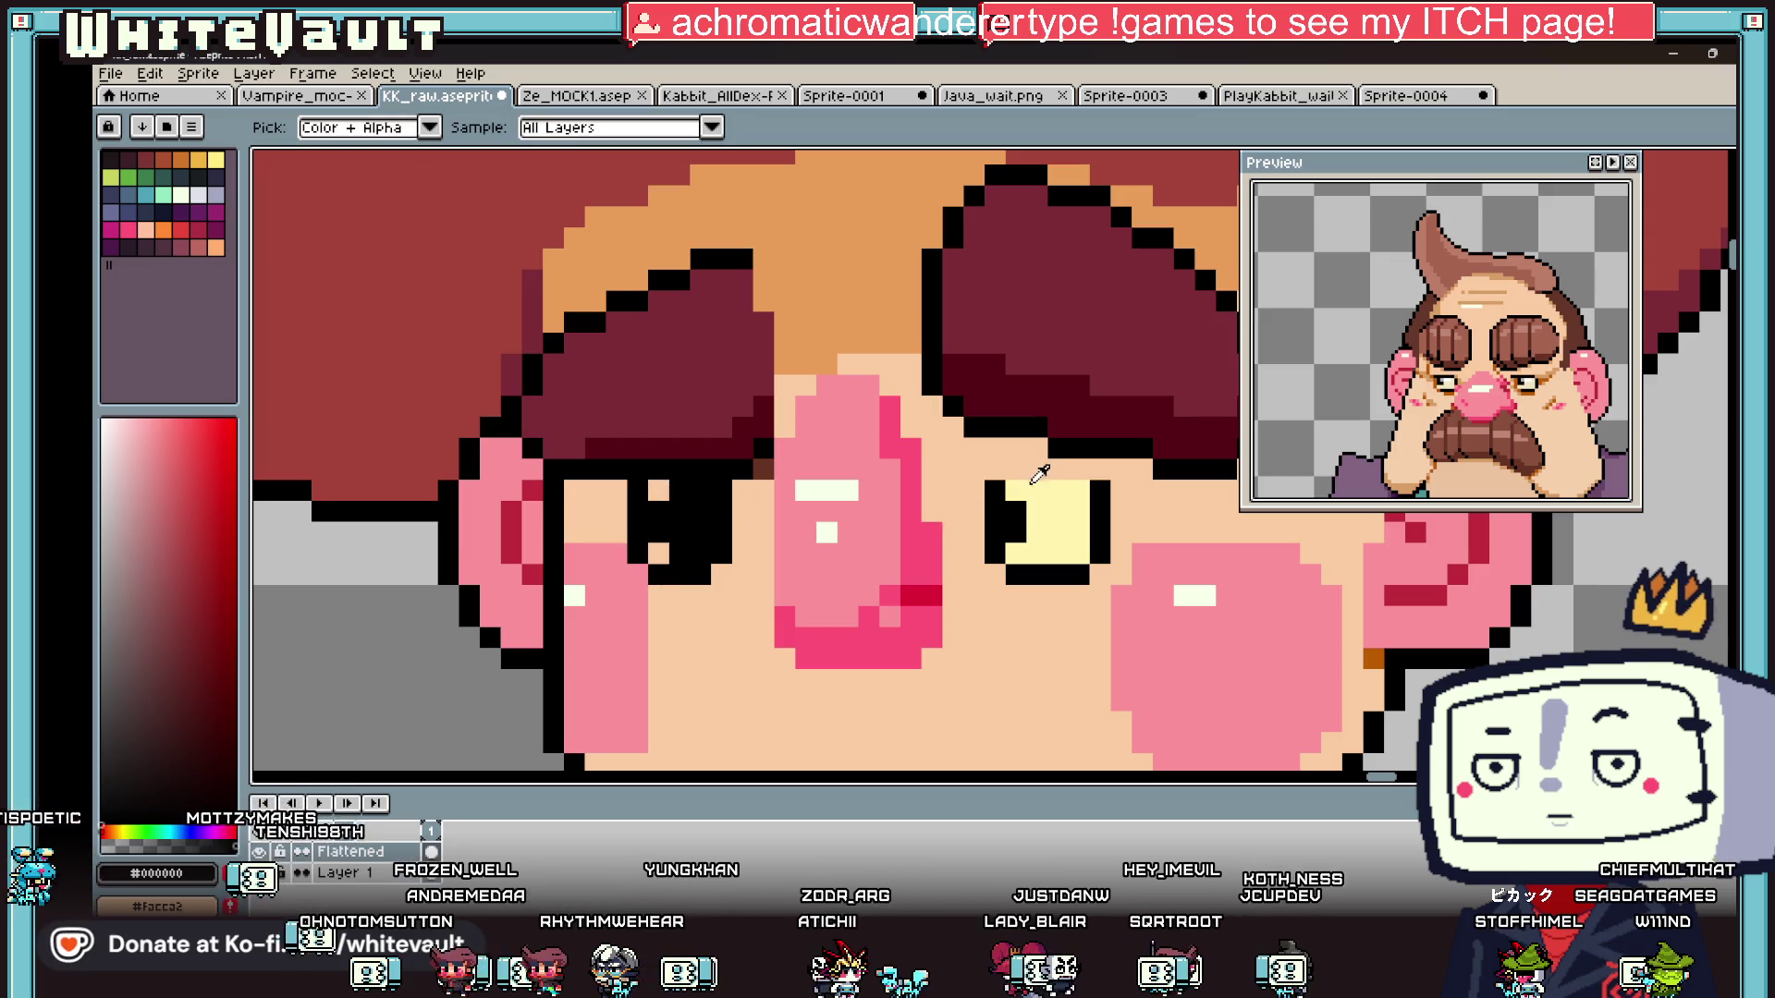
alt+click(1033, 481)
click(658, 490)
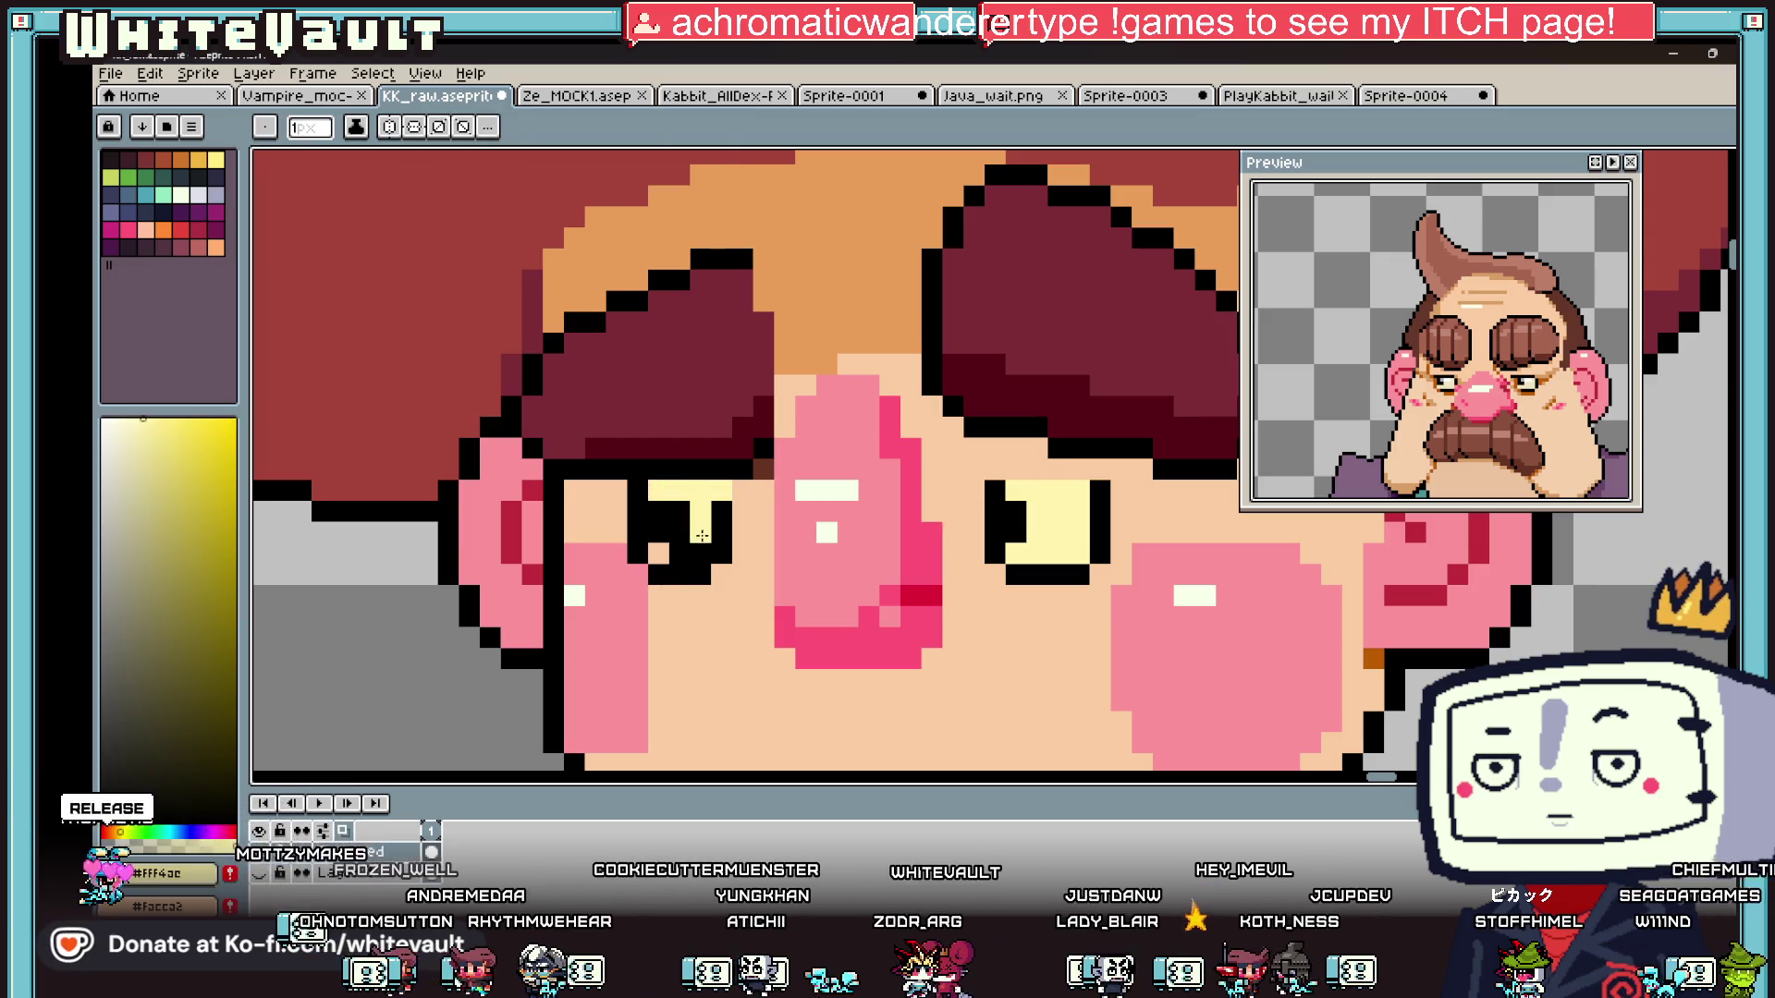
- Add orange accent pixels to the eyes, replacing a misplaced one on the right eye
key(alt)
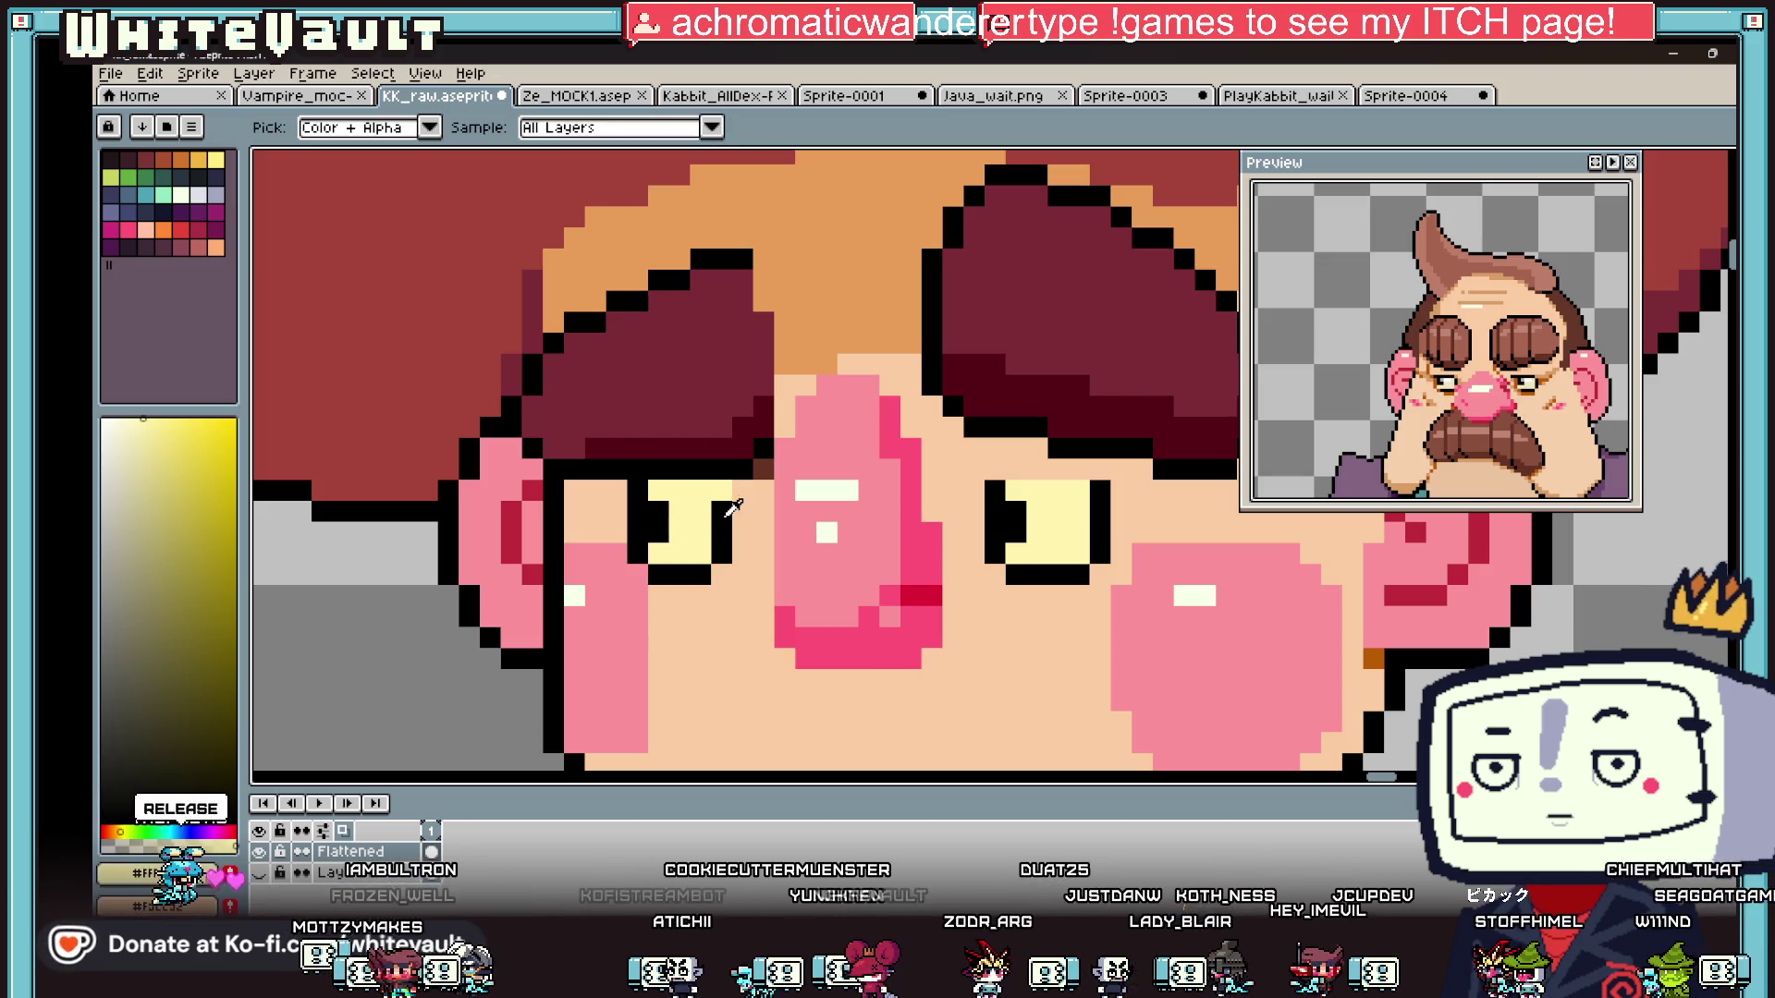
alt+click(178, 164)
click(702, 490)
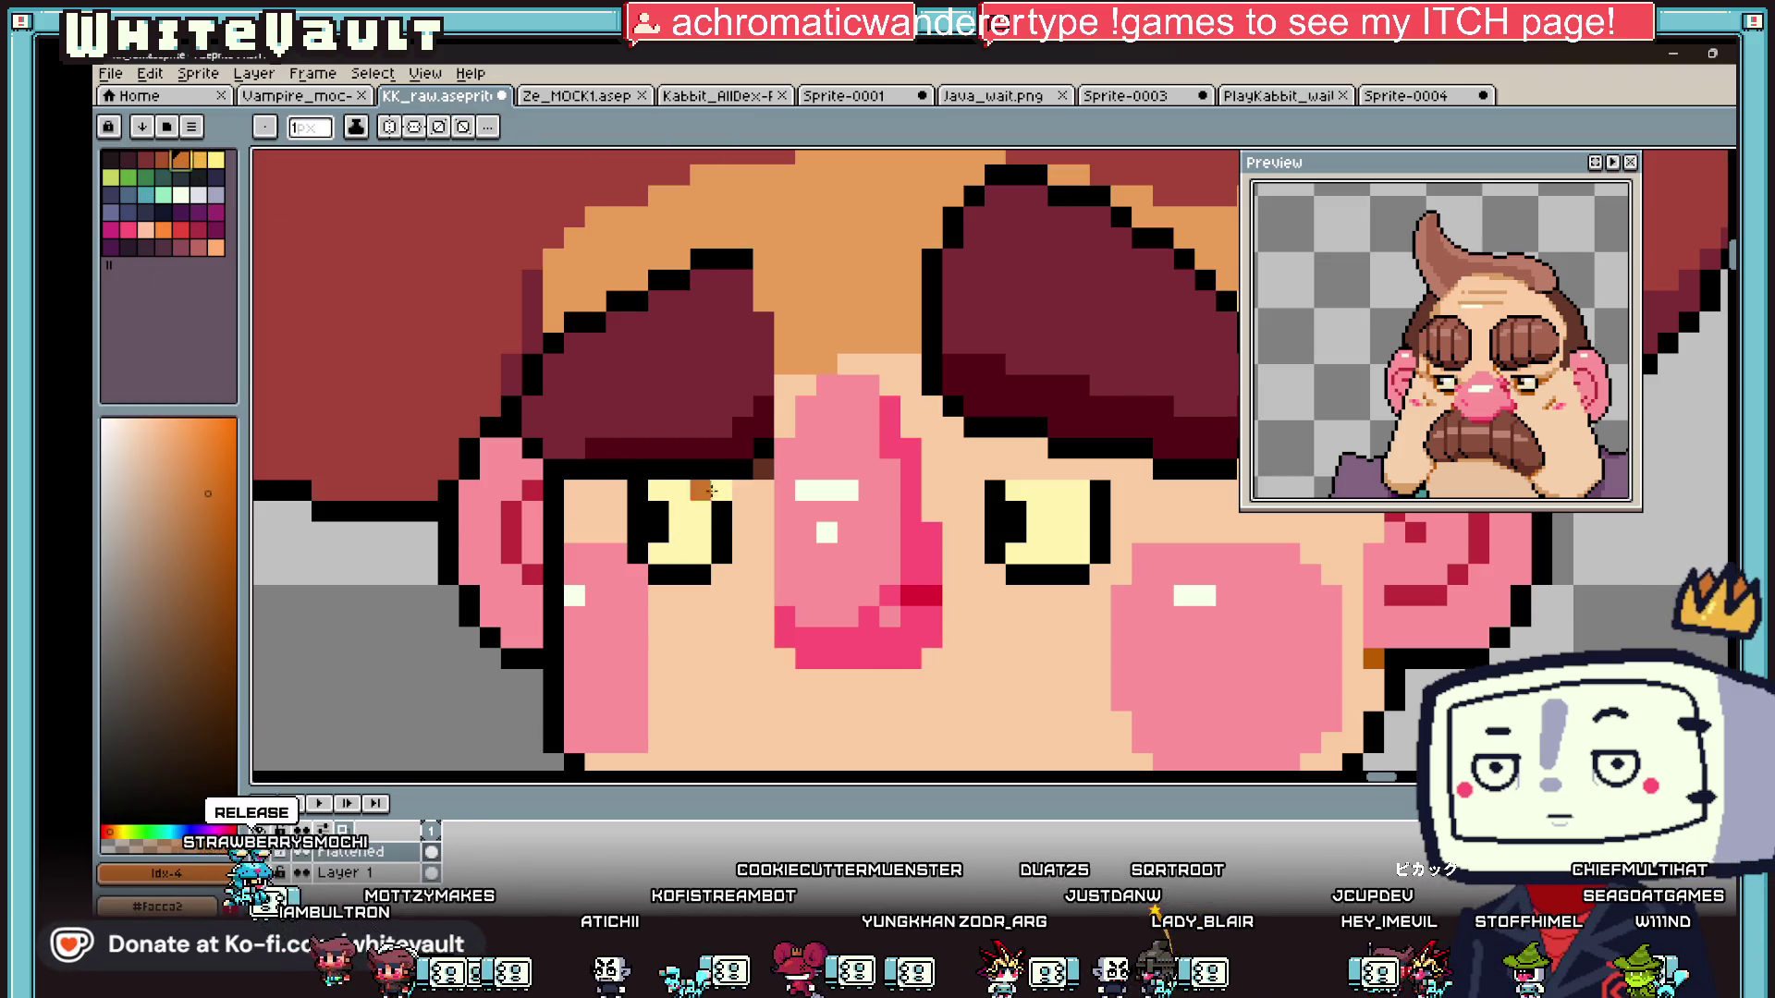
key(ctrl+z)
click(1102, 490)
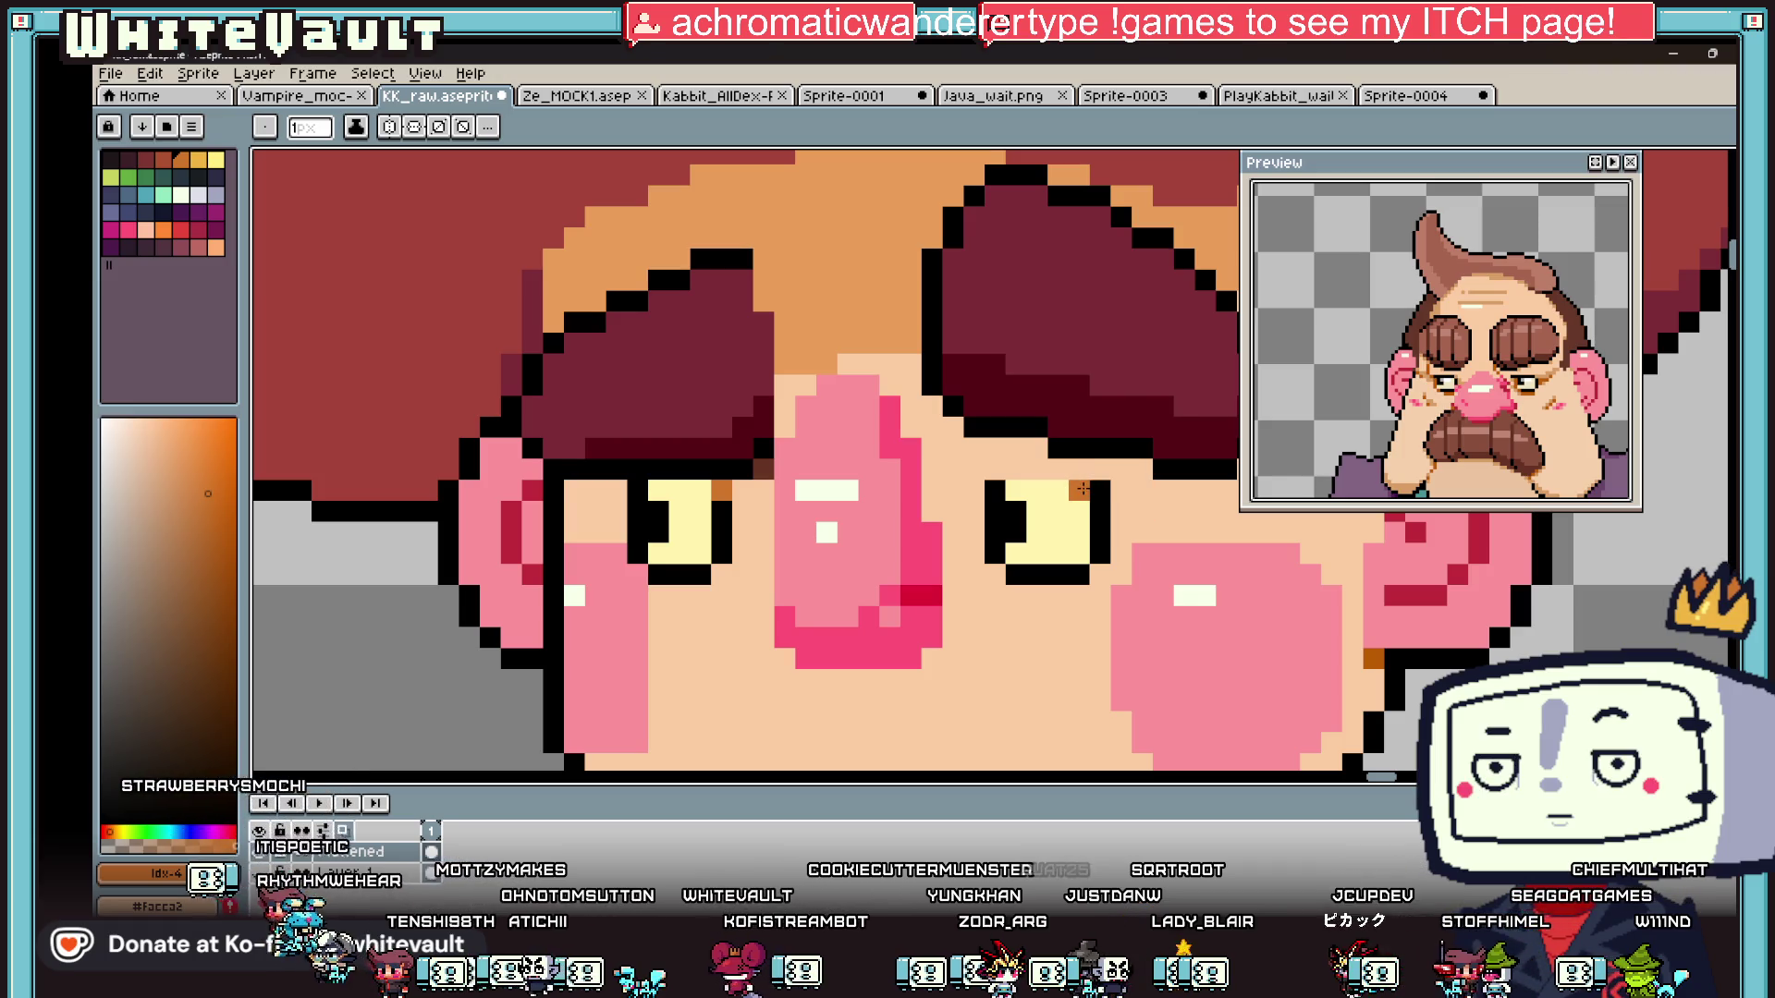
alt+click(1007, 474)
scroll(1106, 539, down, 5)
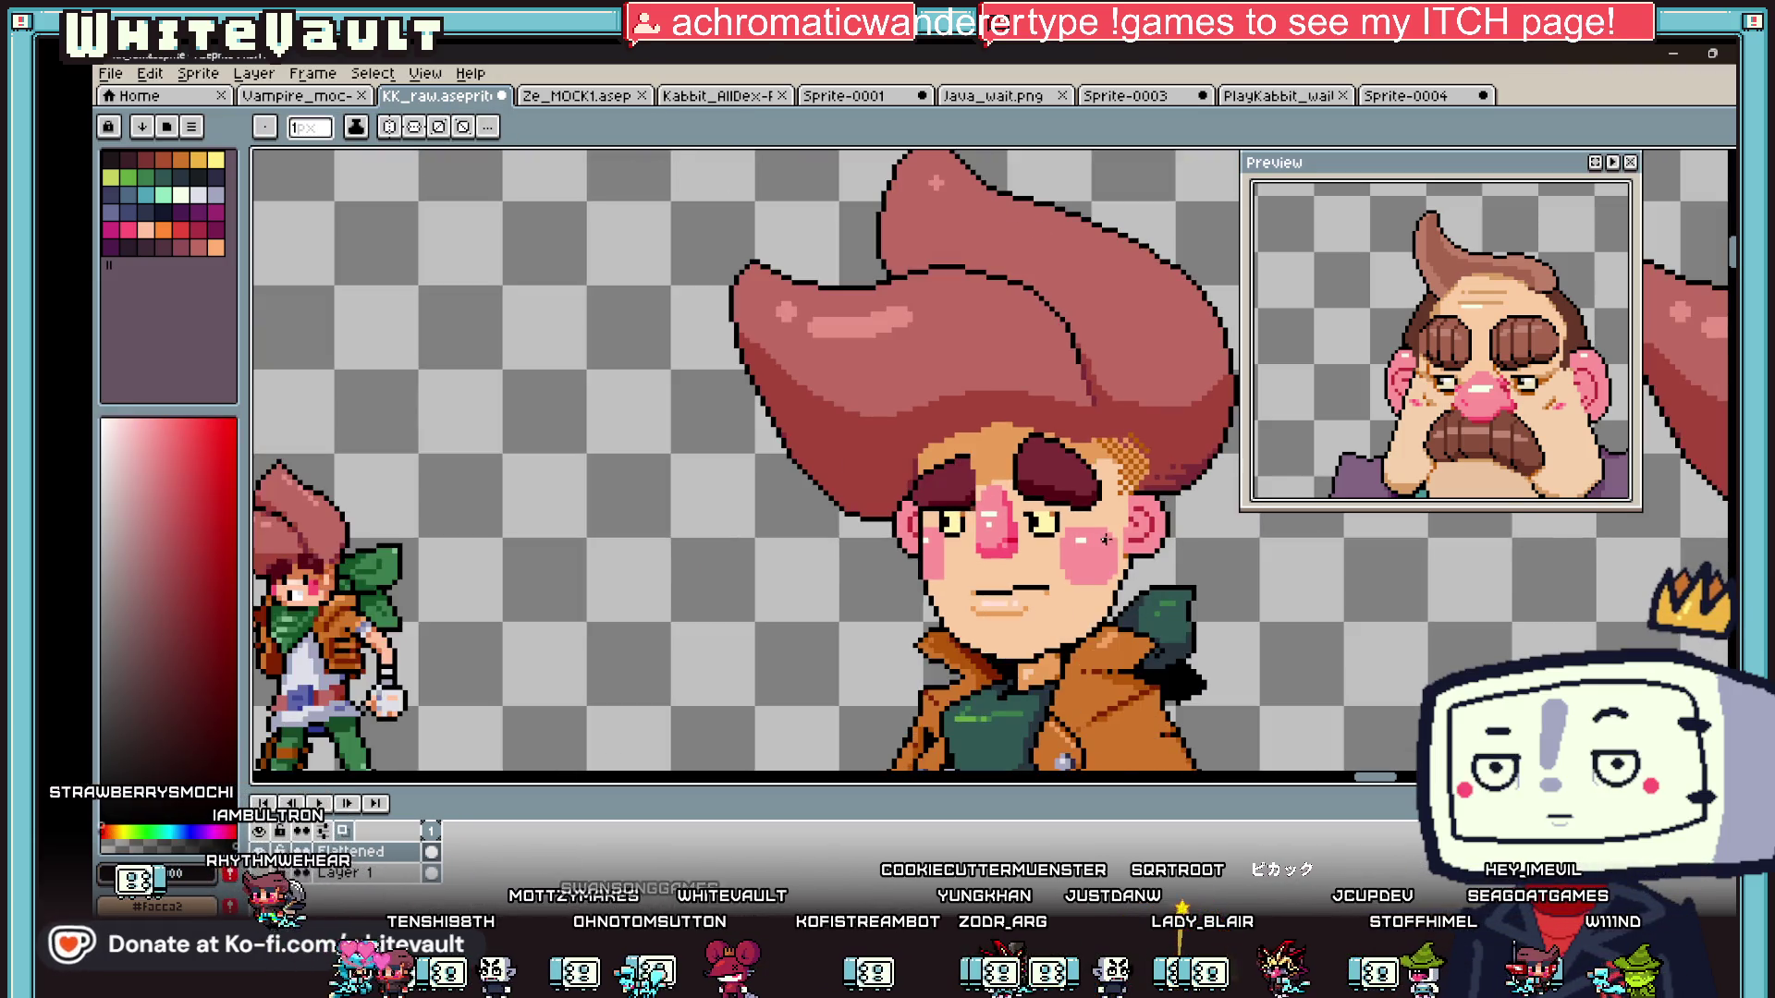
- Repaint an eye outline pixel pale yellow, resampling the eye's pale yellow colour
scroll(966, 518, up, 4)
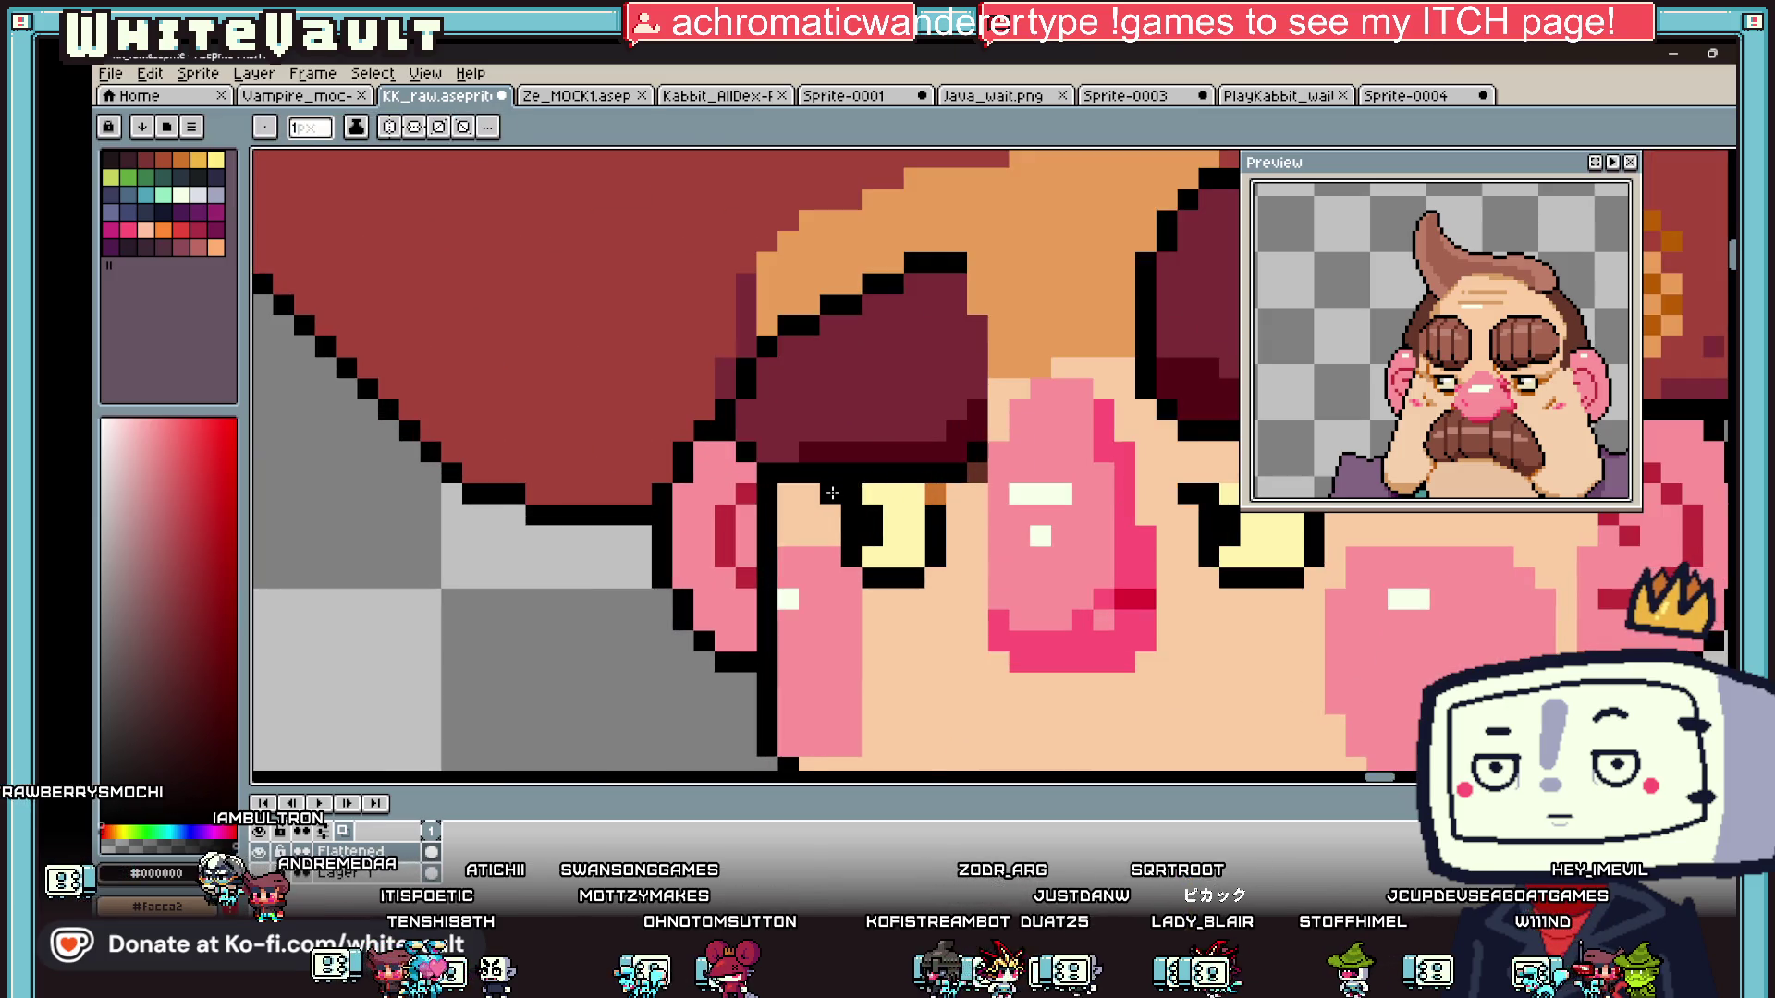
alt+click(901, 495)
click(851, 494)
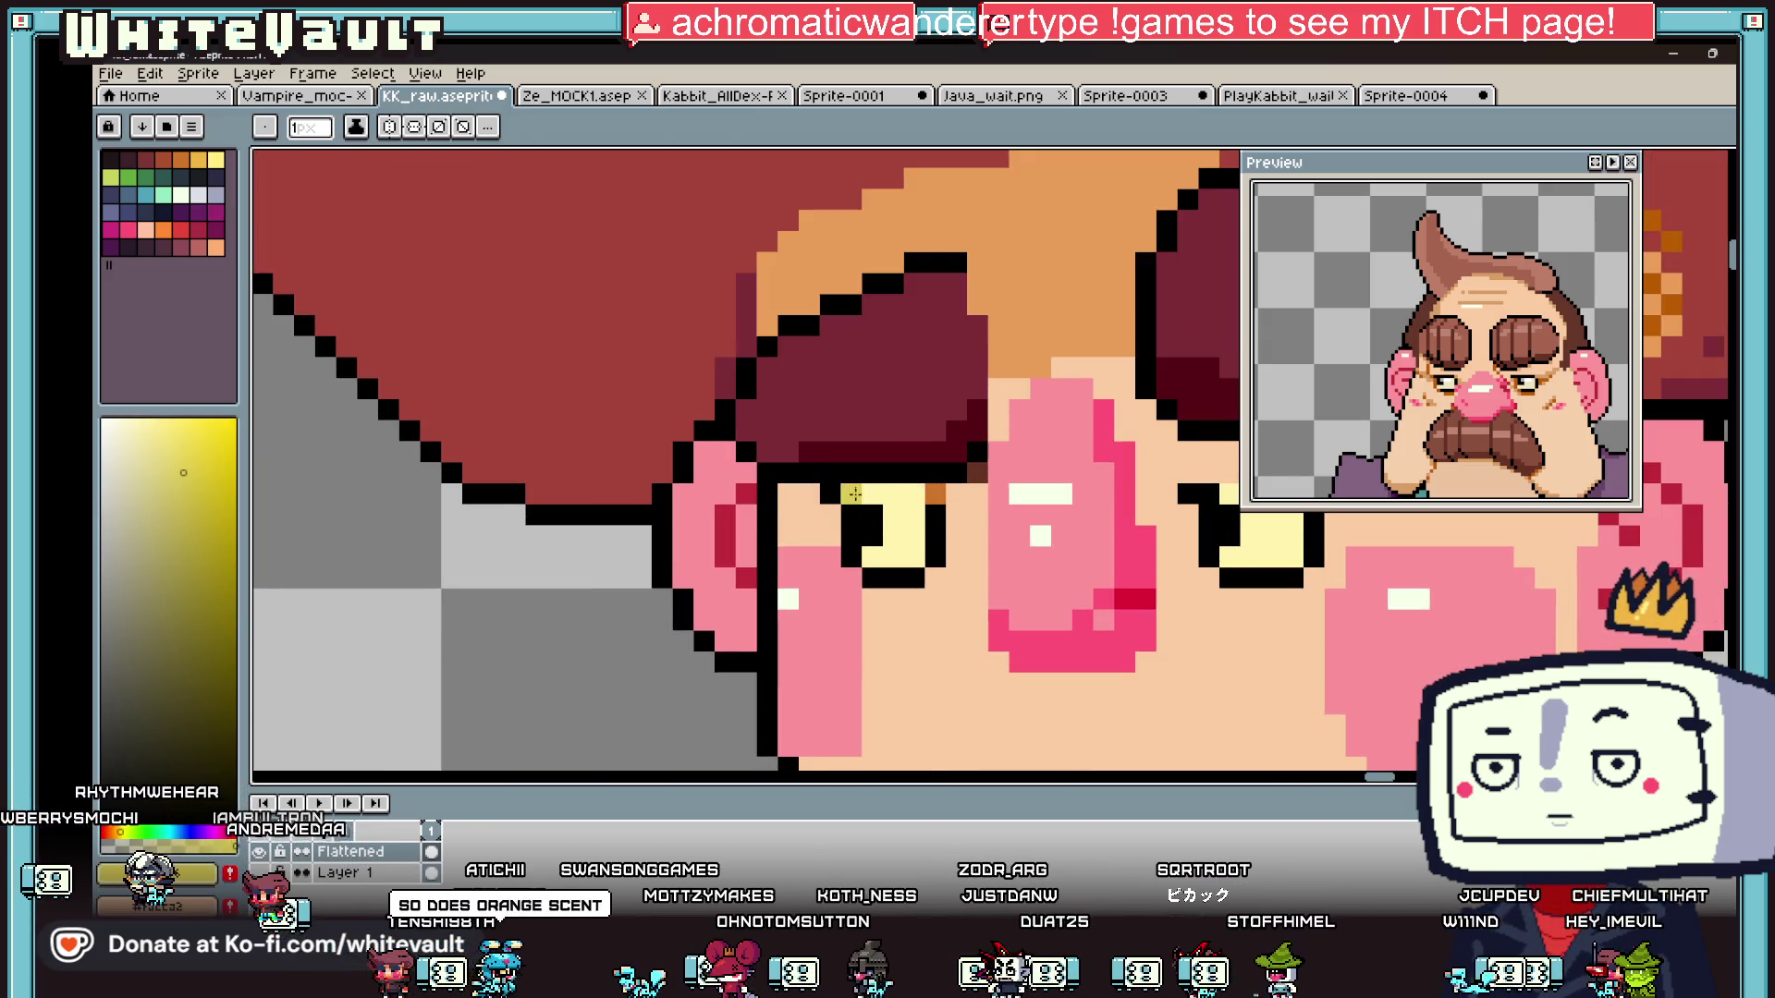
scroll(871, 511, up, 1)
scroll(922, 485, down, 4)
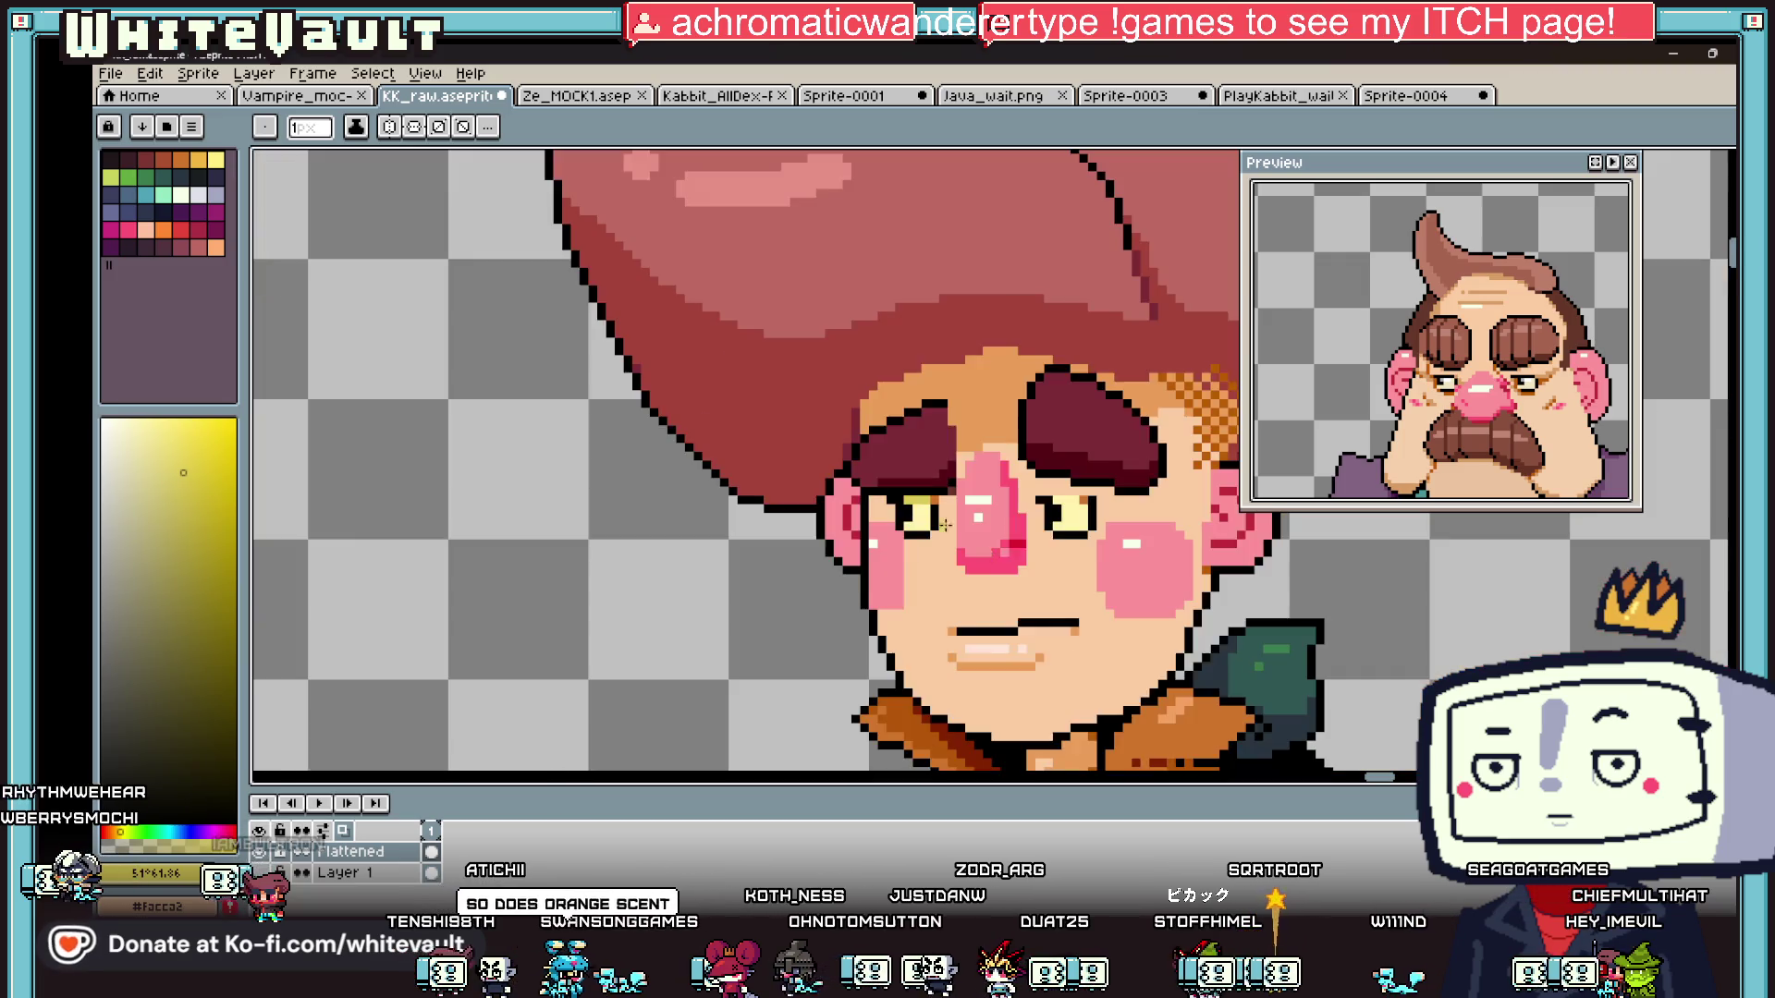
scroll(1063, 509, up, 2)
alt+click(1062, 502)
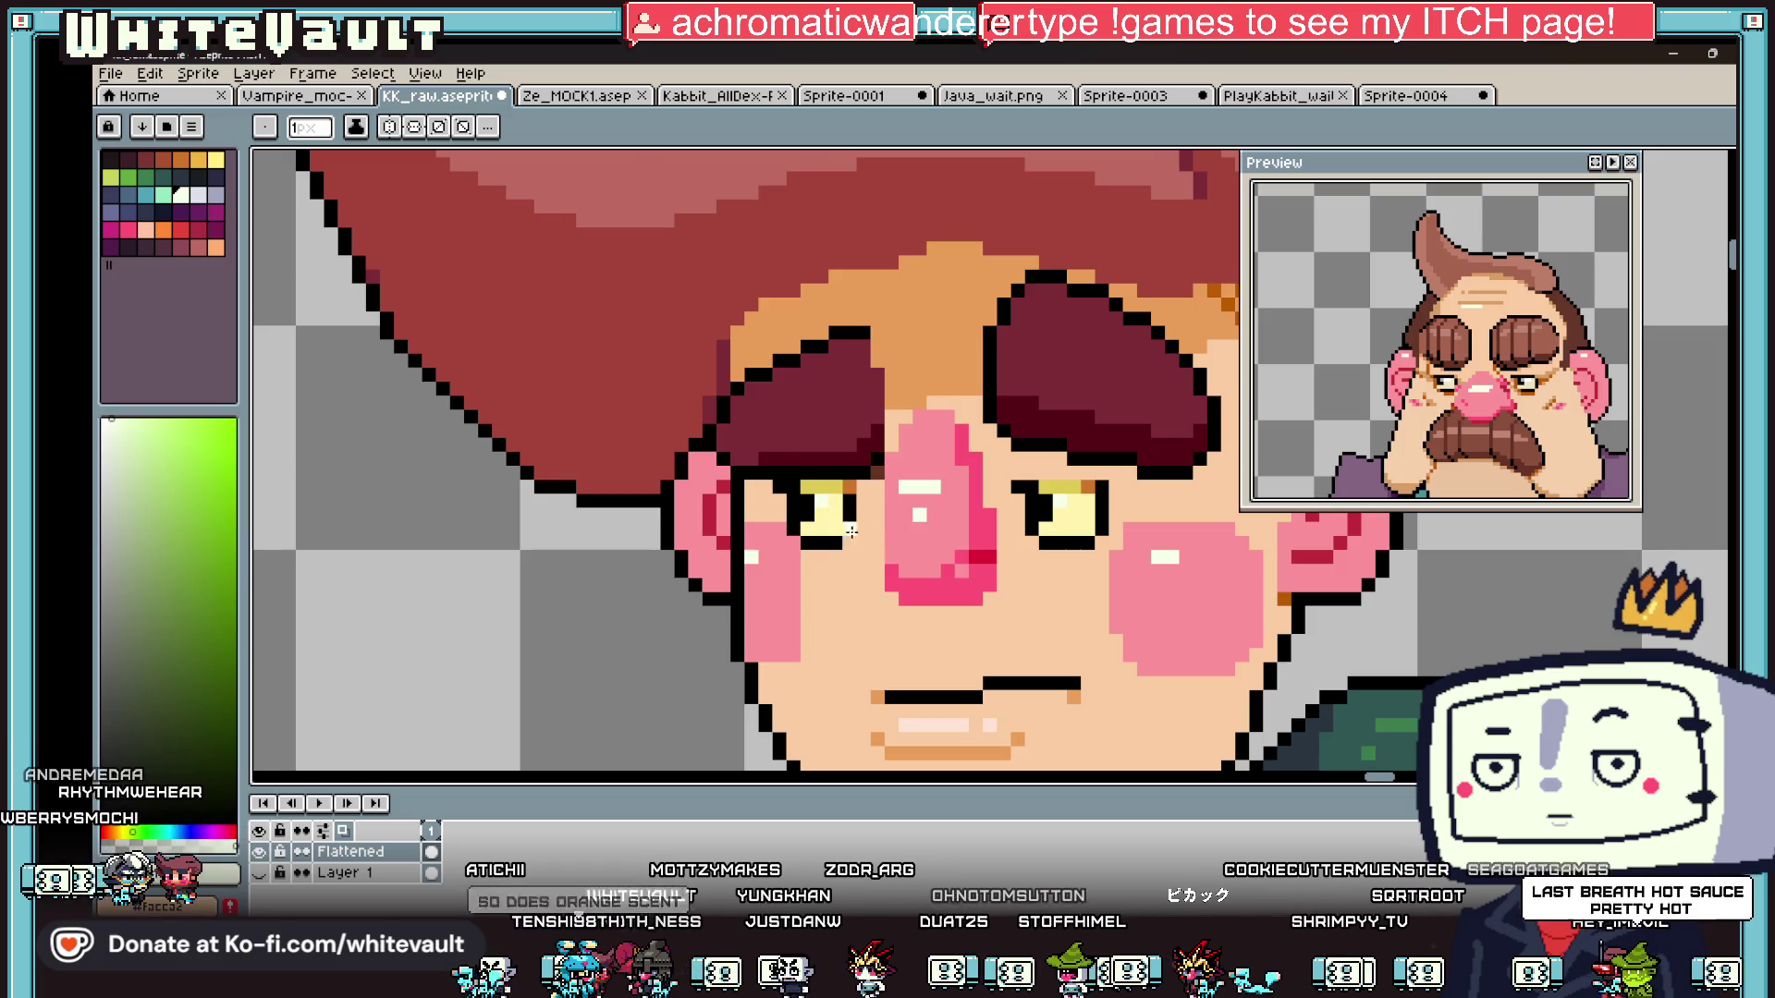
scroll(851, 531, down, 4)
scroll(987, 497, up, 4)
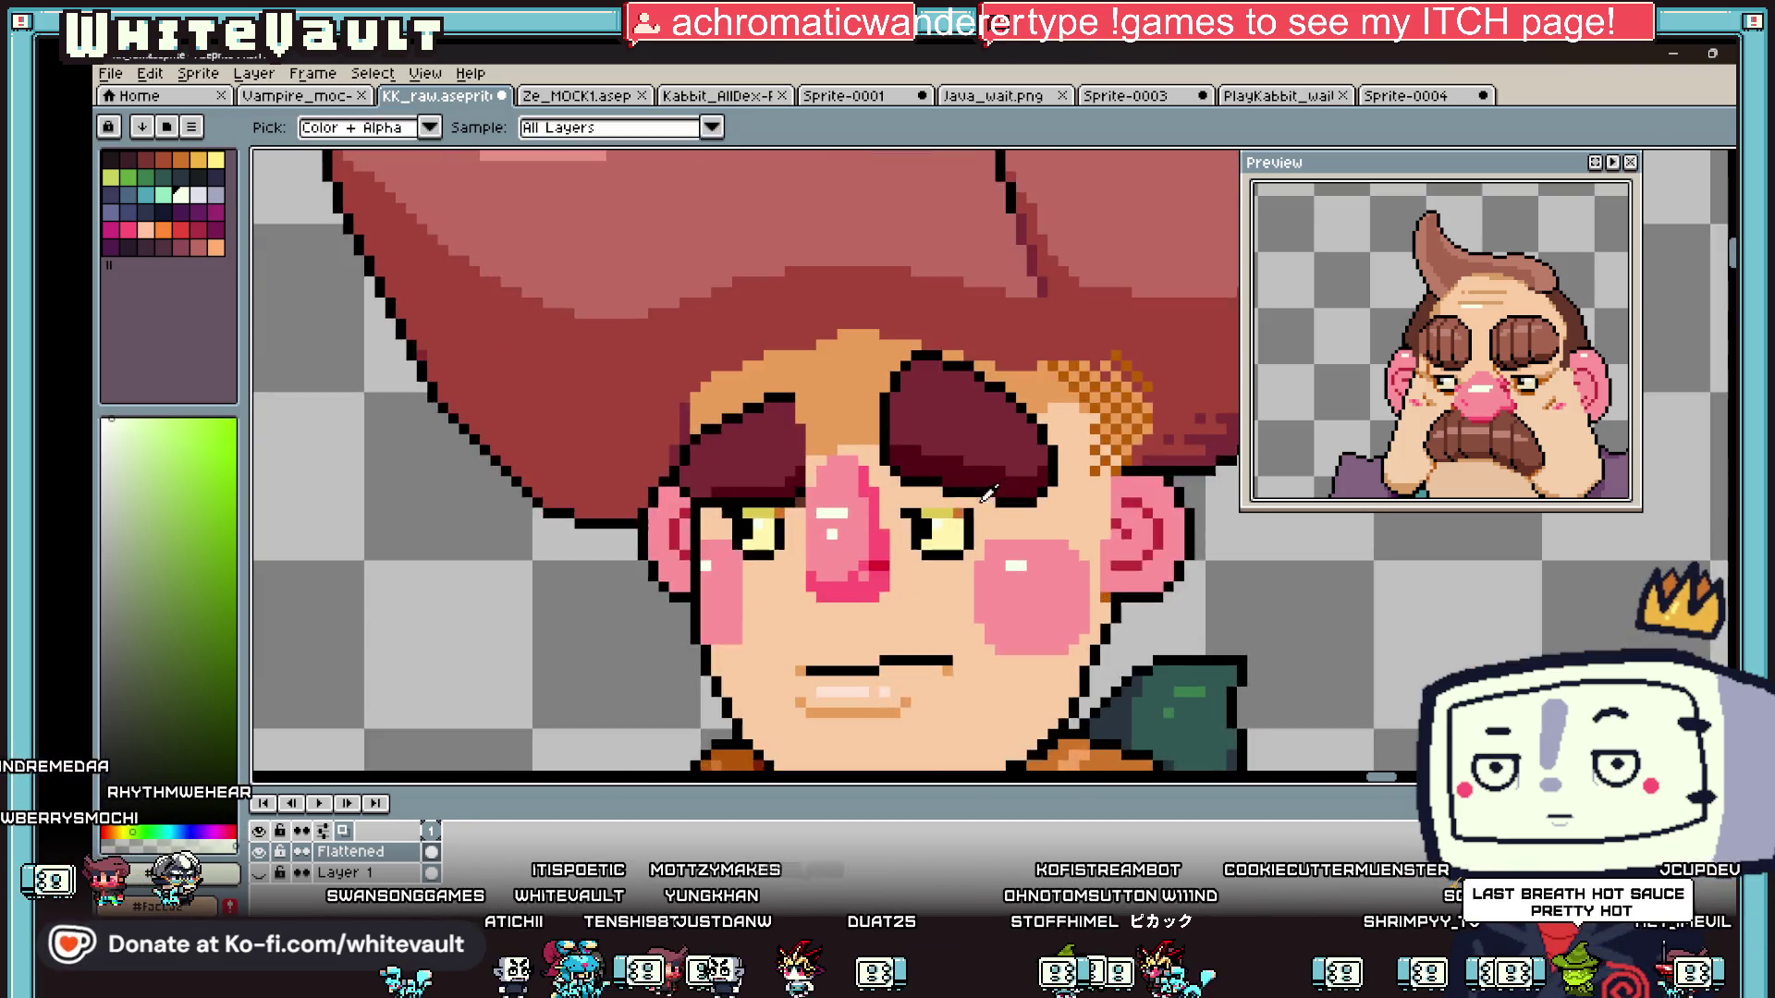
alt+click(987, 497)
scroll(934, 579, down, 1)
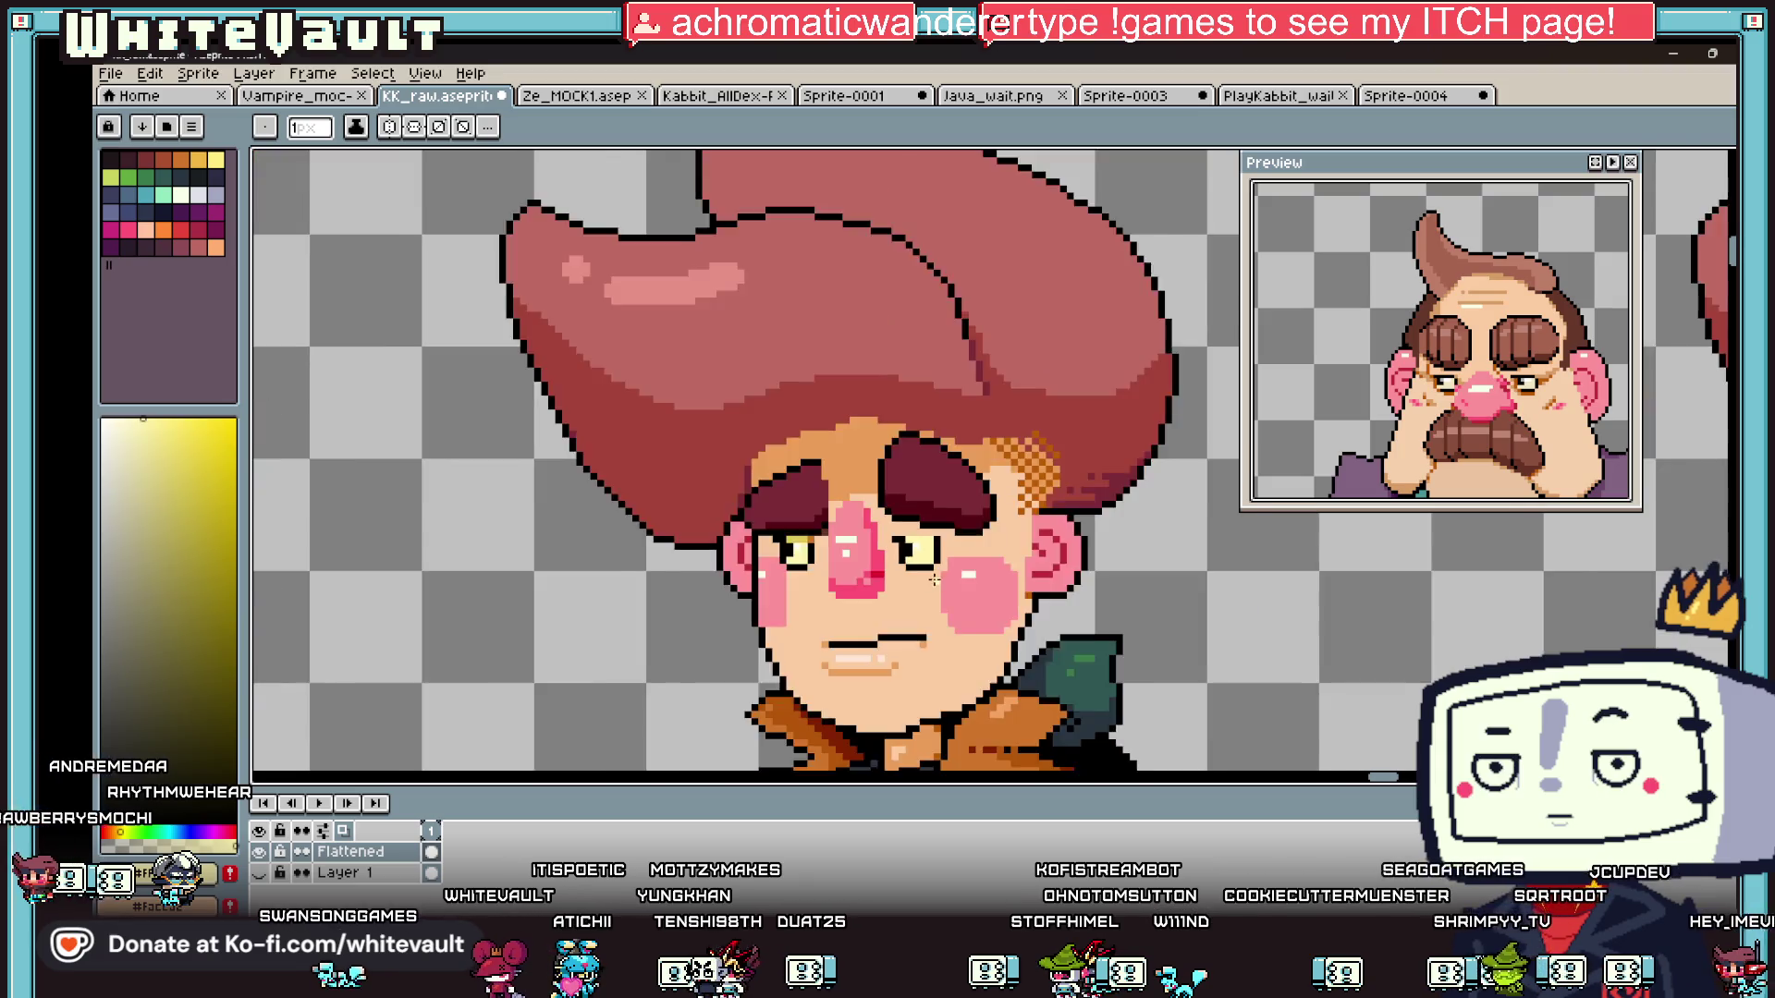
scroll(934, 579, down, 1)
scroll(829, 555, up, 5)
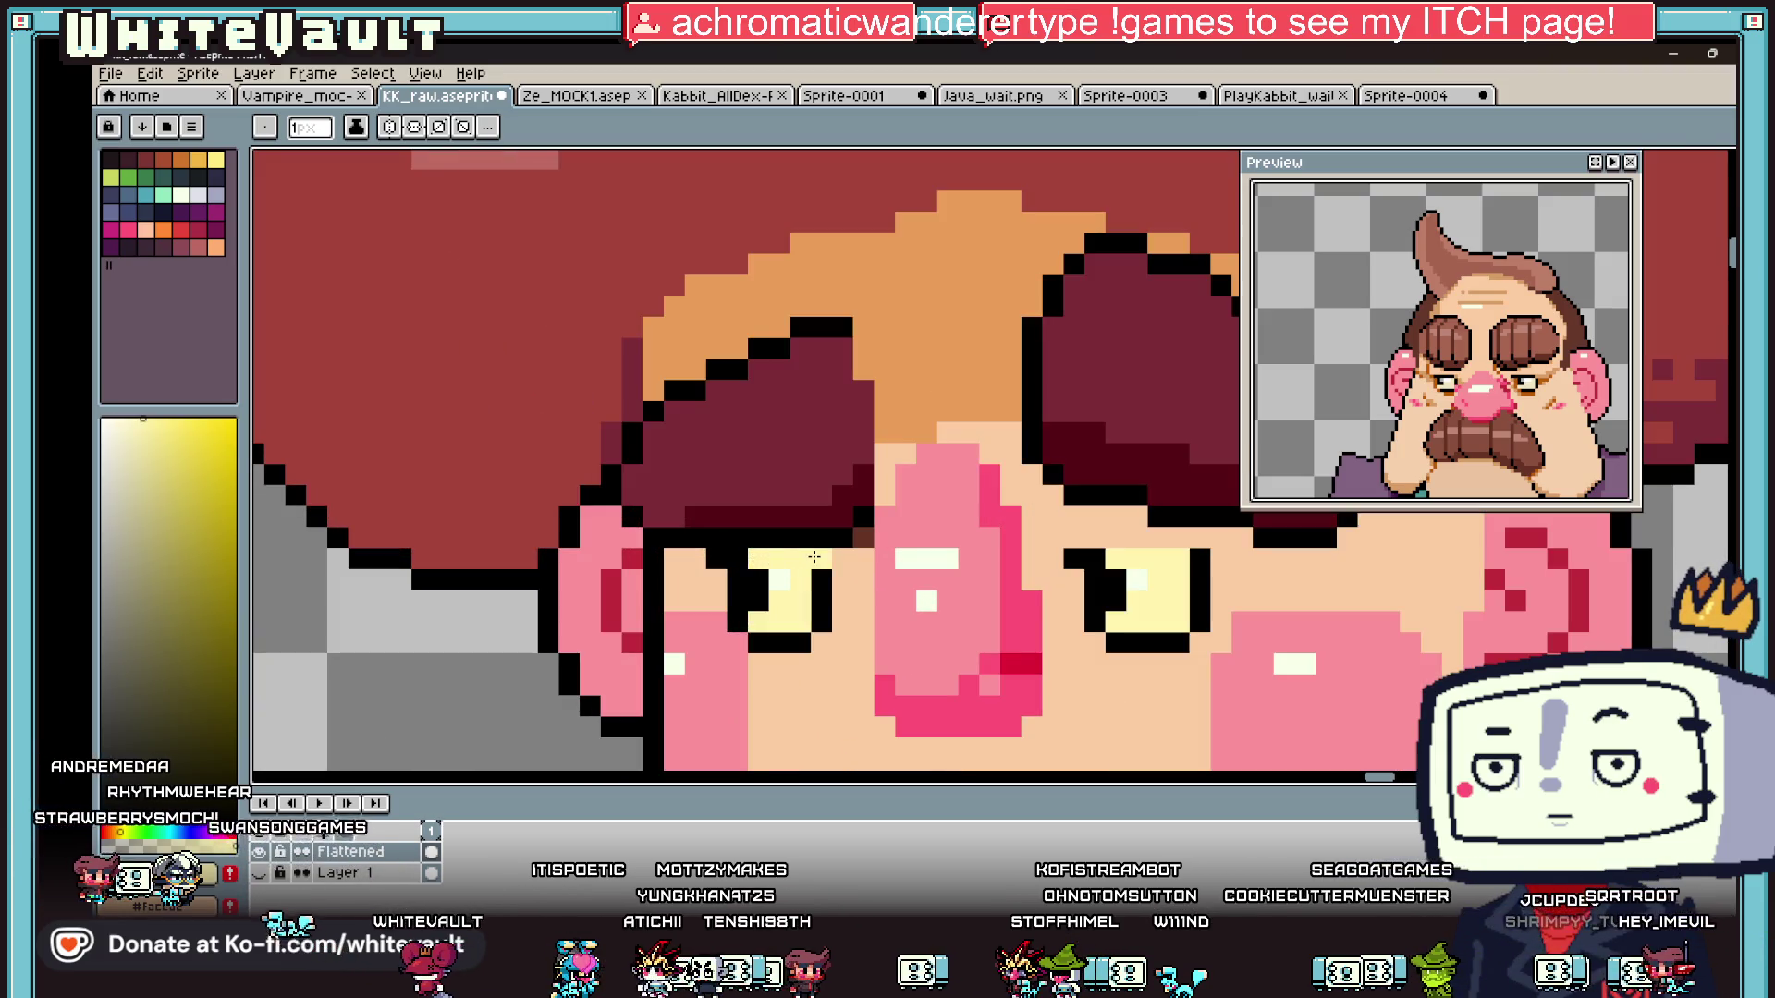
- Add orange pixels at both eye corners and rework the outline beside the right eye
click(821, 557)
click(1072, 558)
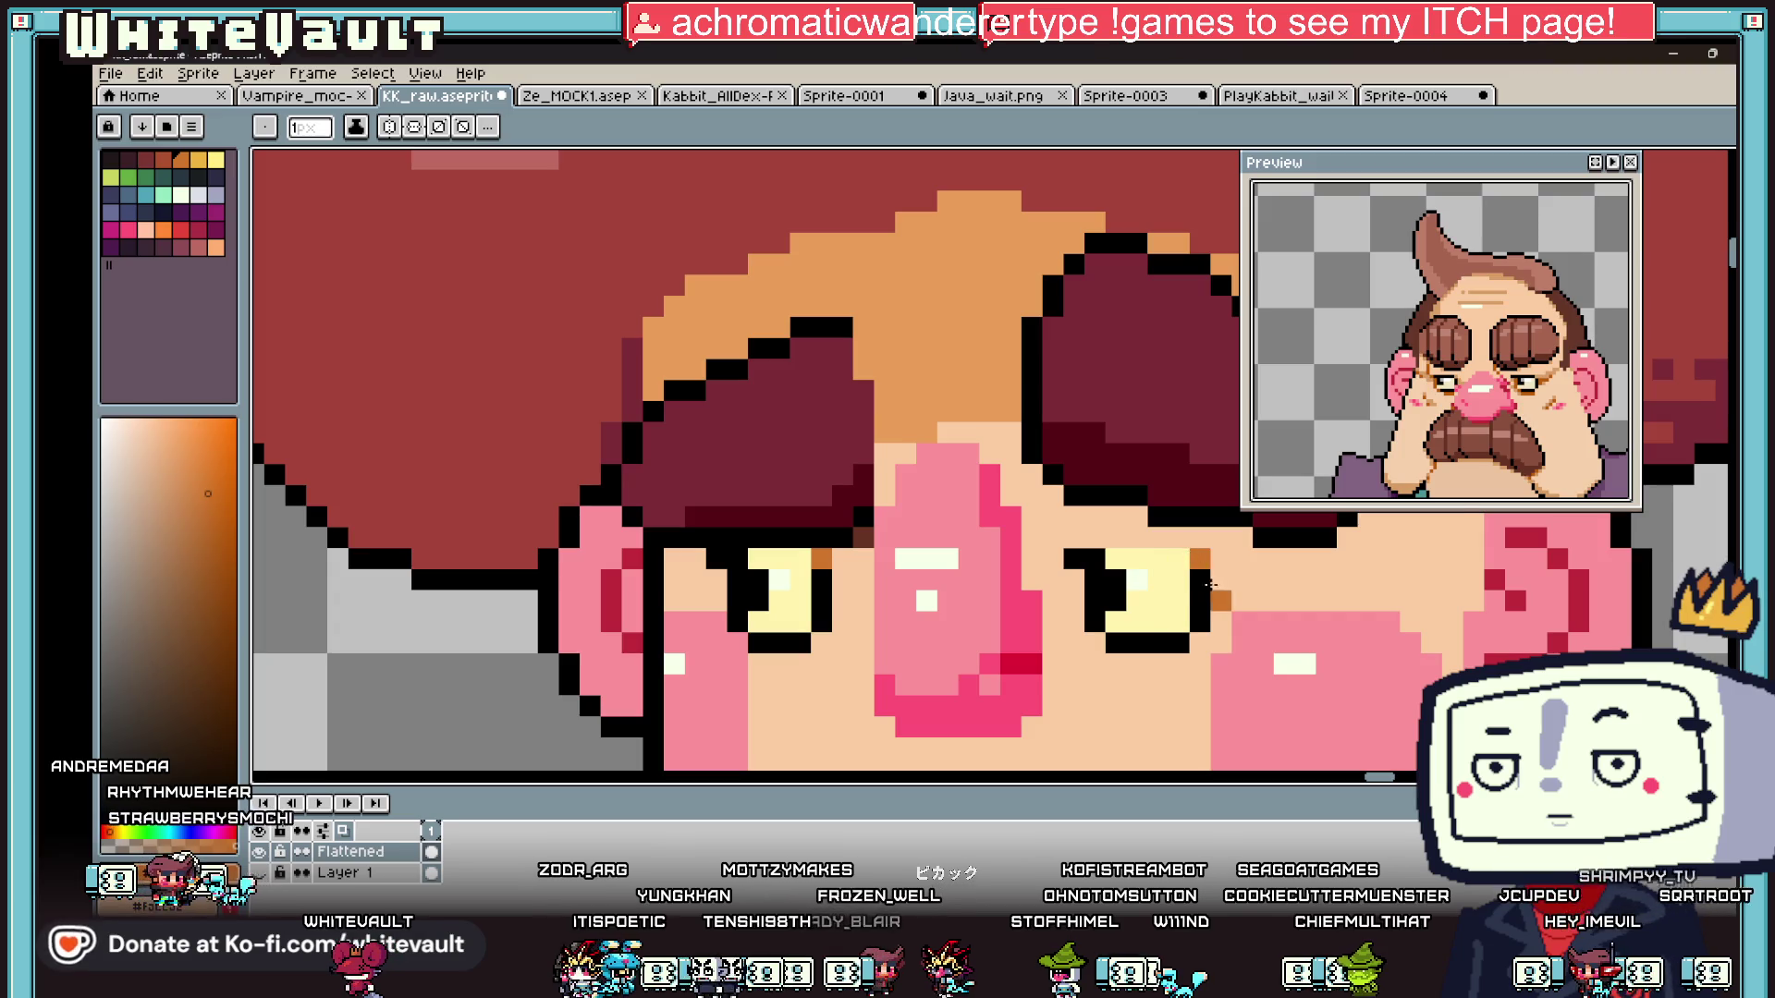
scroll(1209, 584, down, 4)
scroll(1125, 491, up, 5)
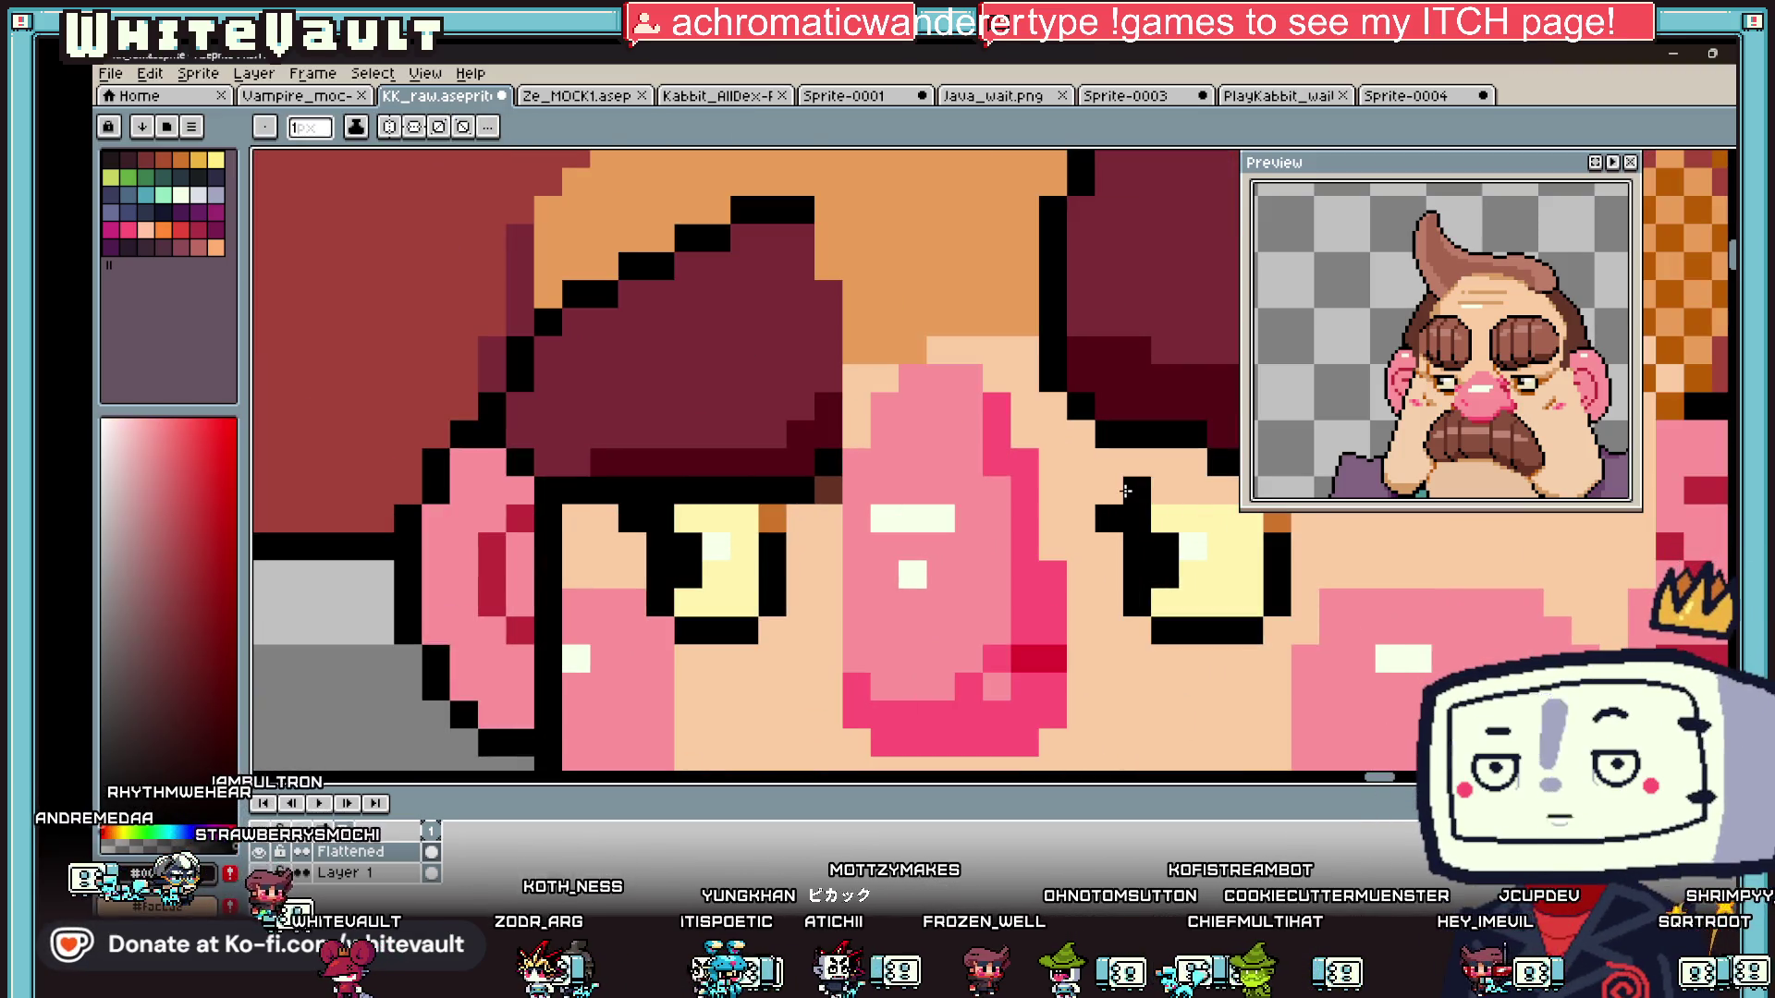
click(1109, 490)
alt+click(1081, 525)
click(1111, 525)
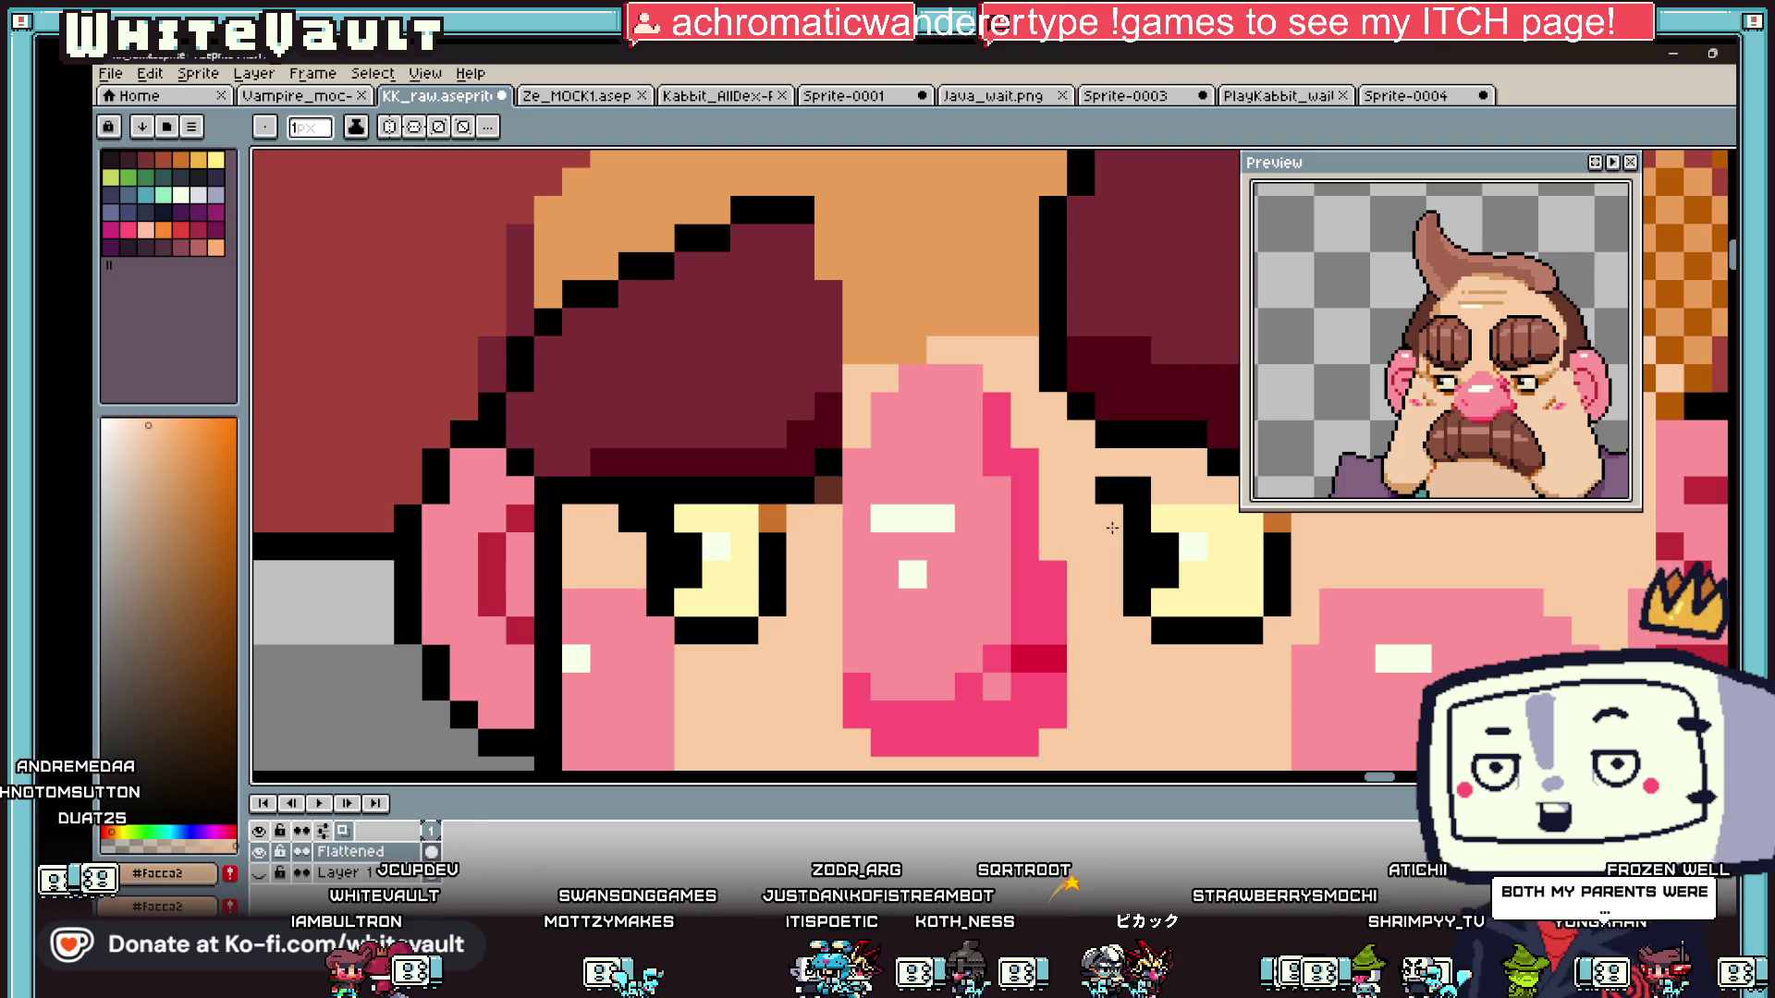
scroll(1112, 527, down, 5)
scroll(1159, 647, up, 2)
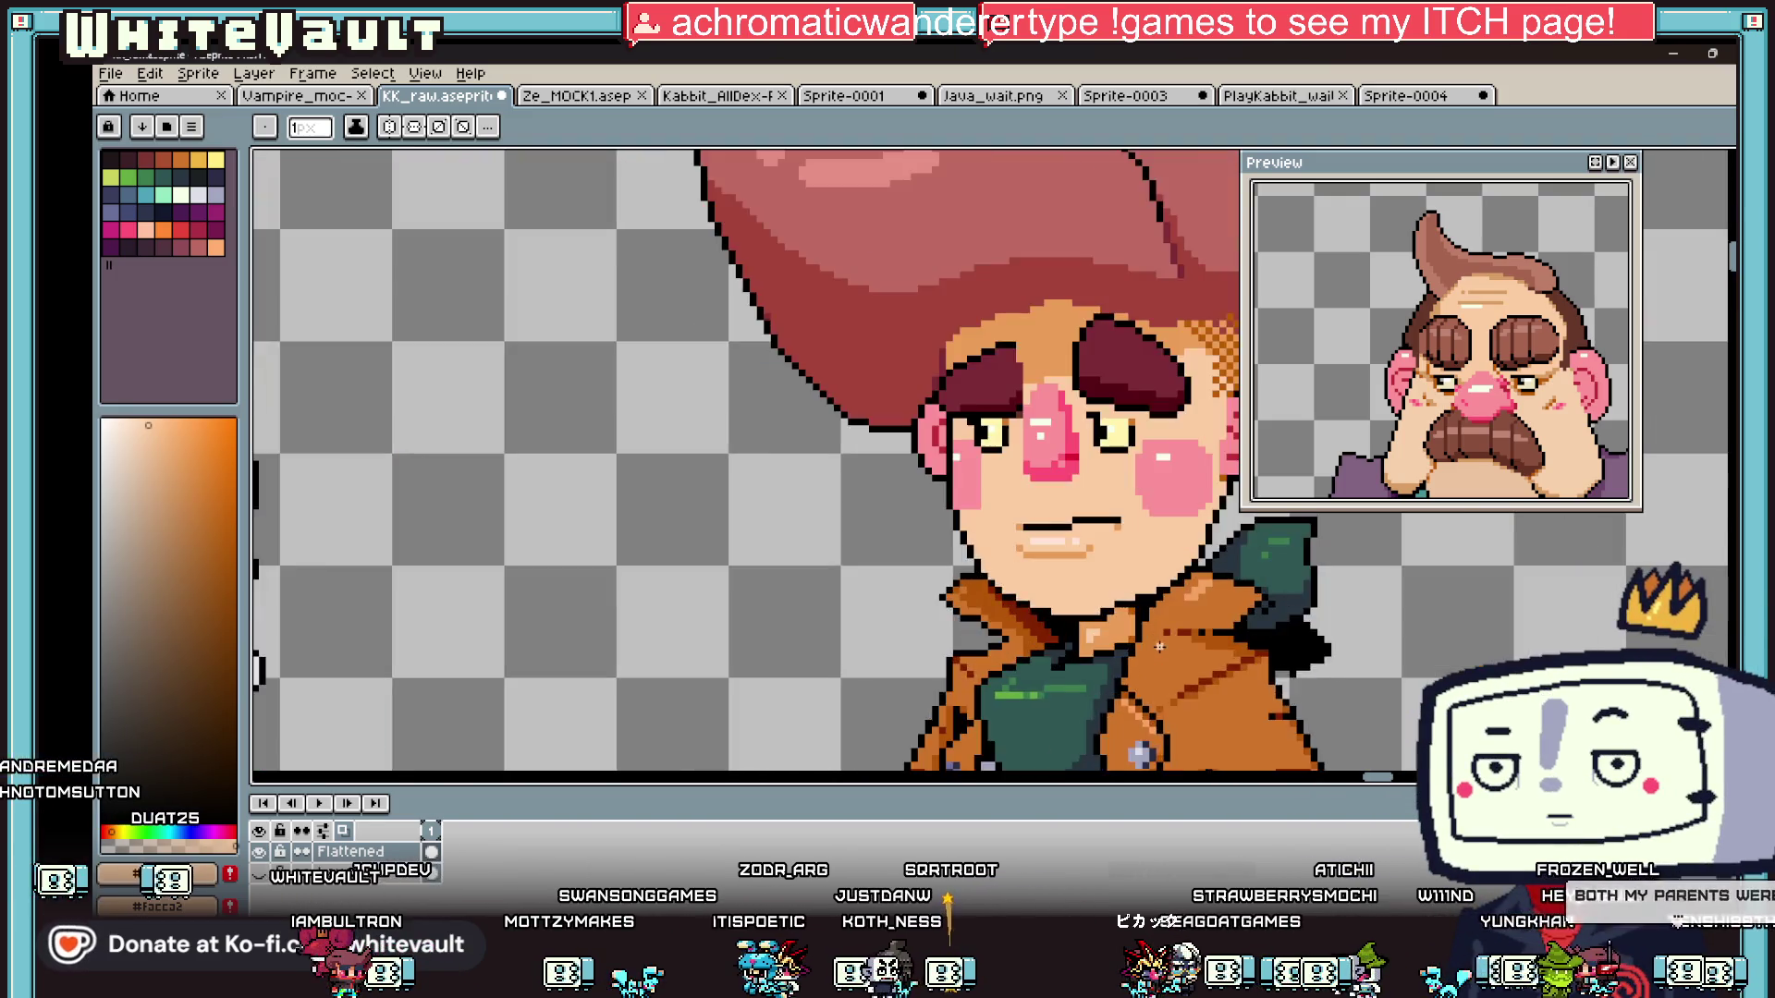
- Paint a yellow row above the right eye and sample the eye's yellow colour
scroll(1159, 647, up, 1)
scroll(1106, 279, up, 2)
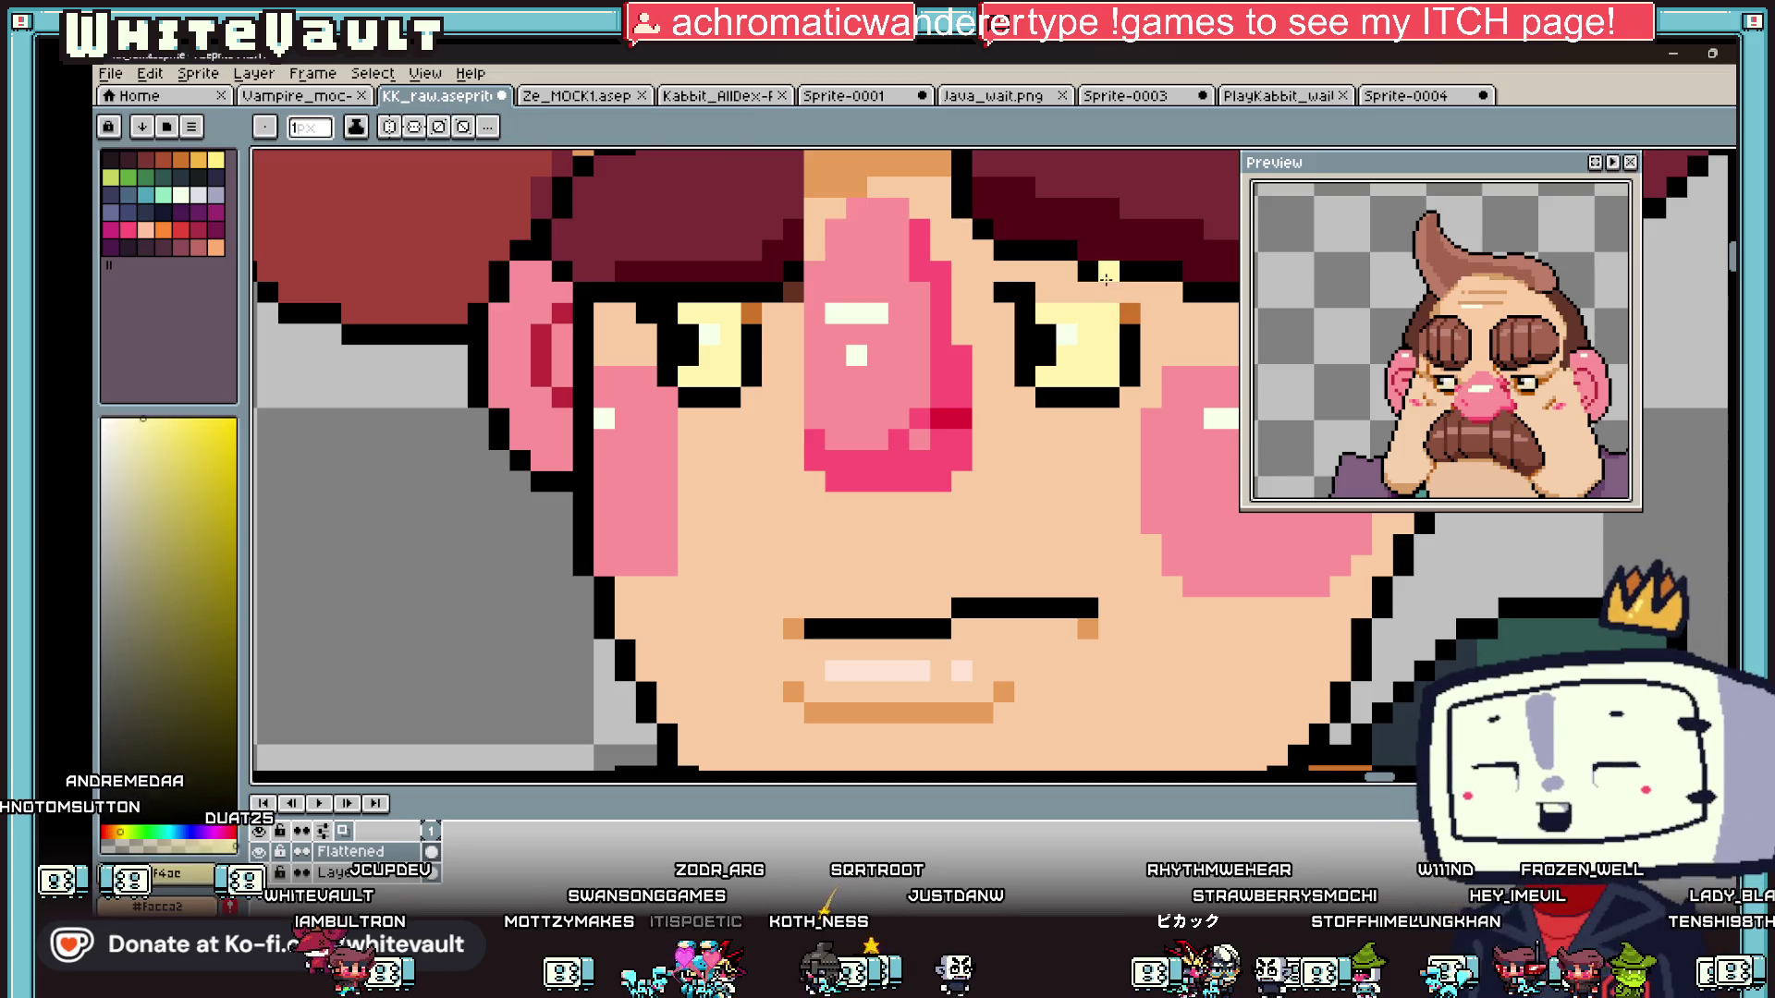
drag(1105, 292, 1043, 292)
alt+click(1128, 313)
key(i)
click(950, 417)
scroll(1144, 316, down, 4)
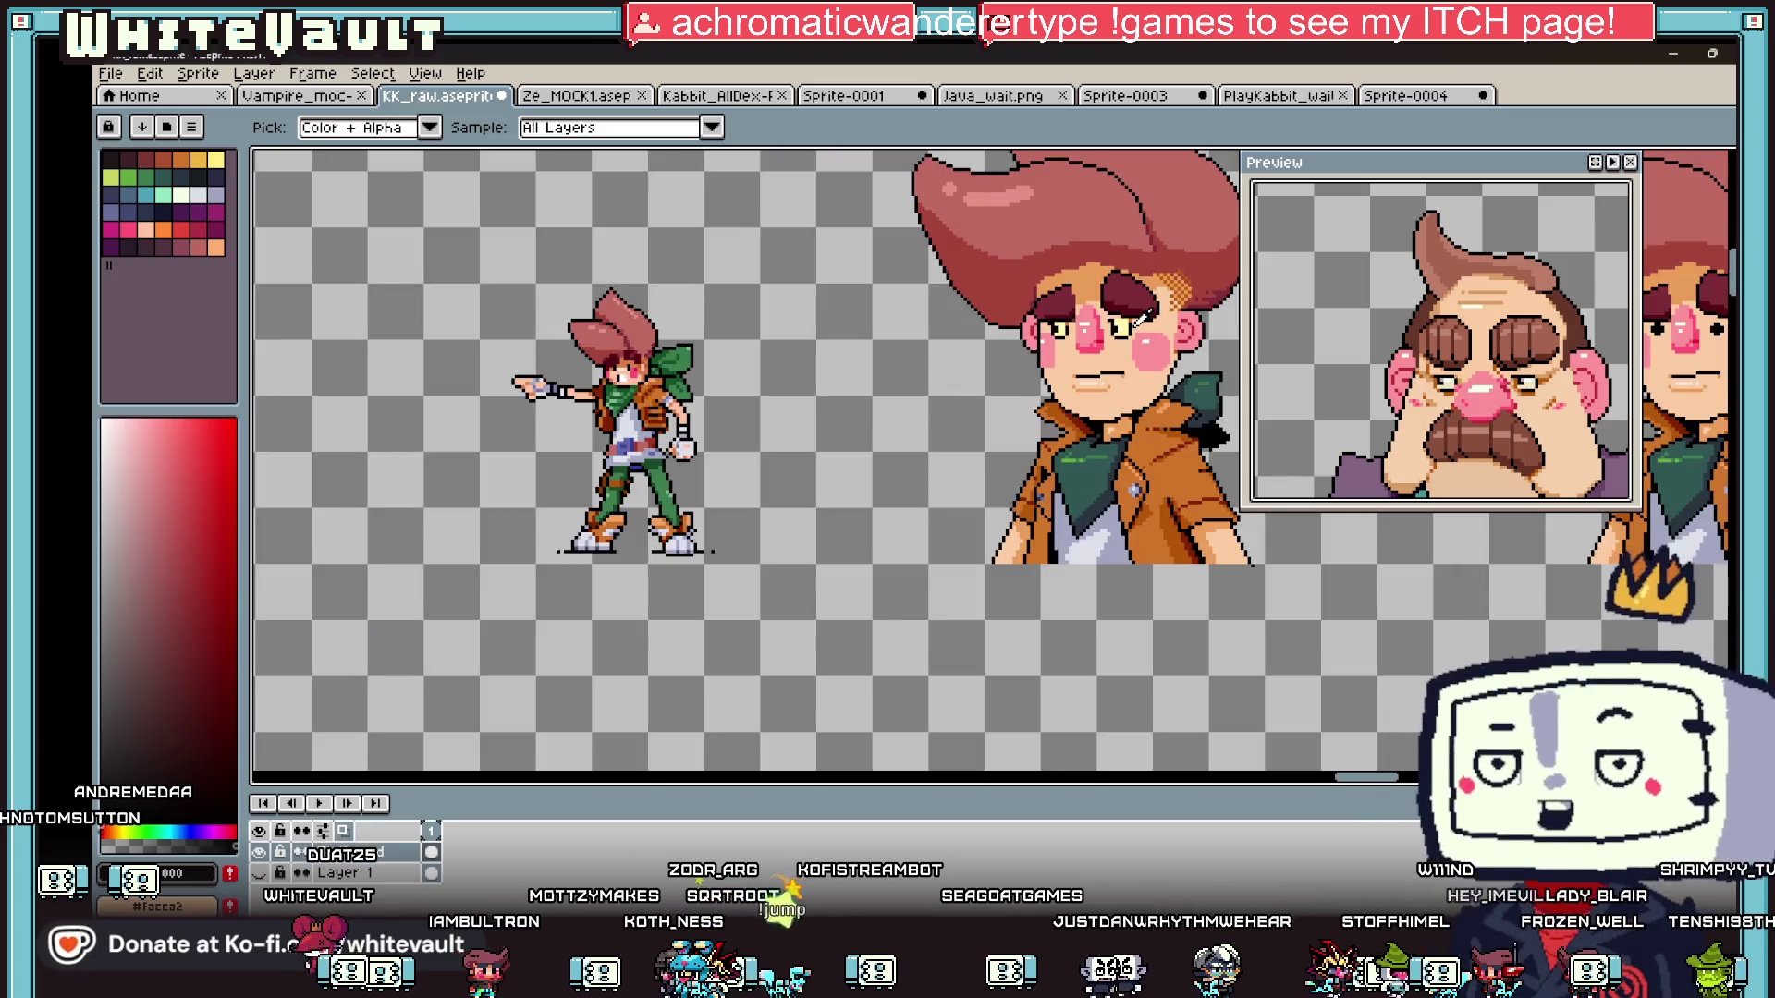
scroll(1139, 314, up, 4)
click(1098, 298)
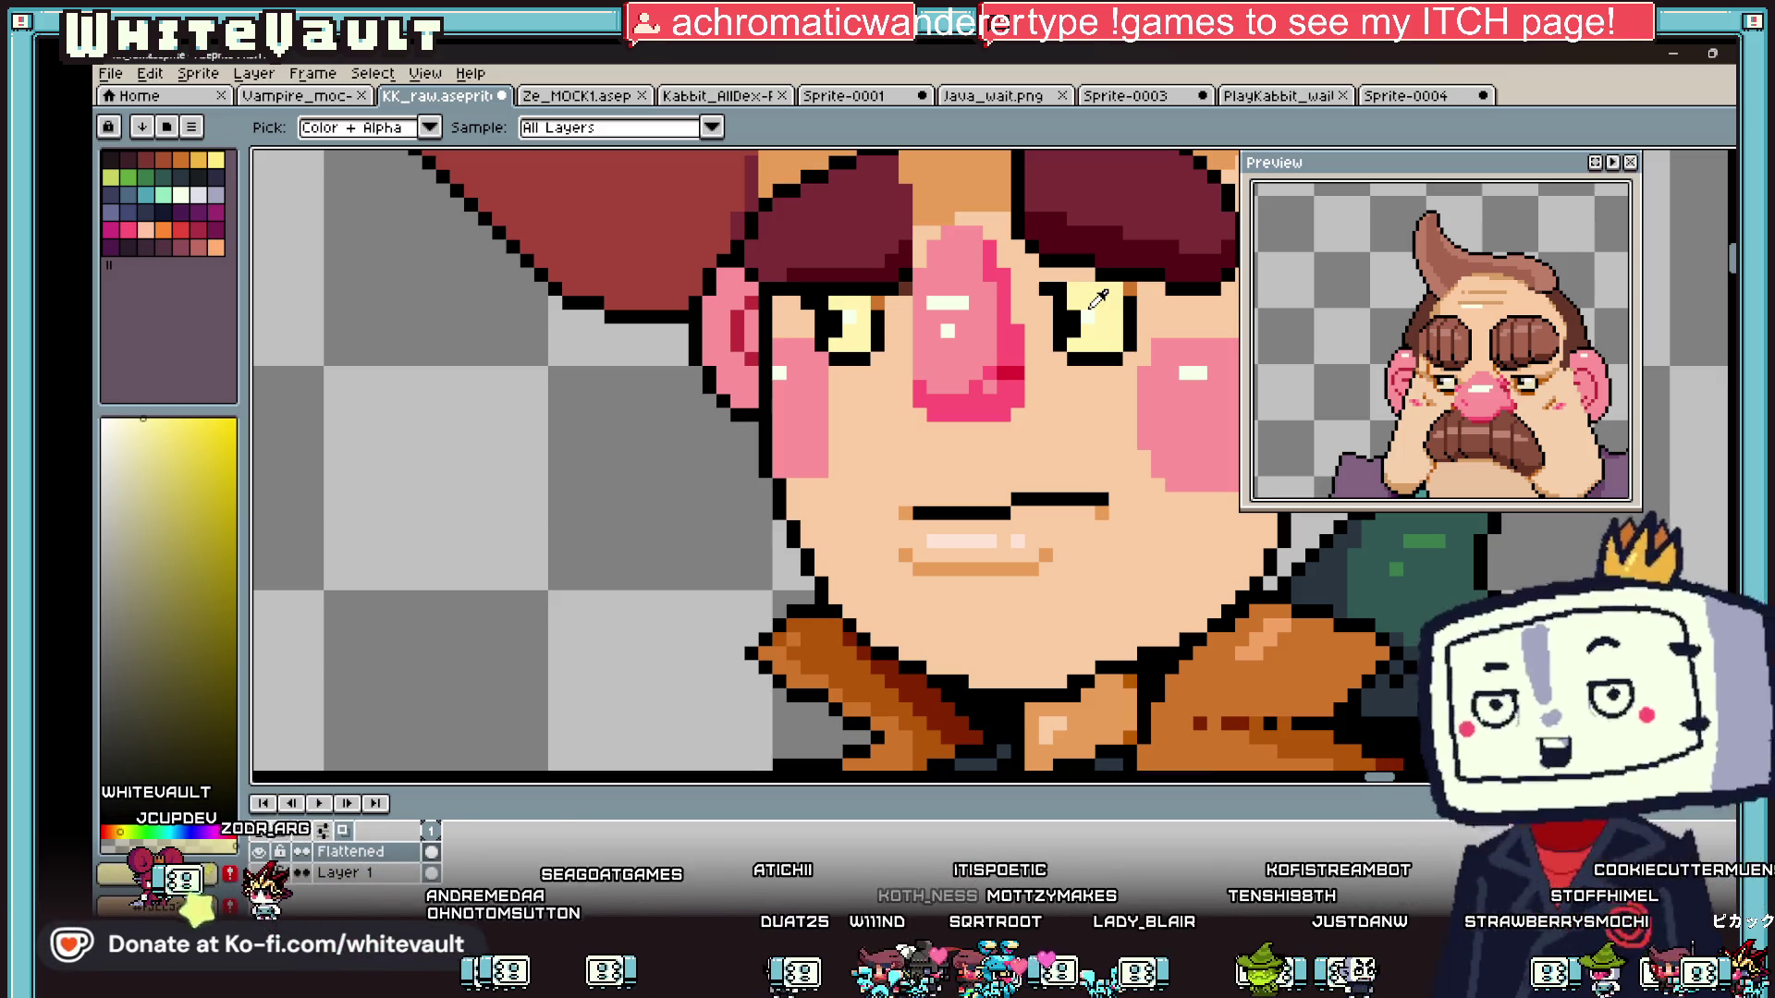
- Pick a darker yellow and shade along the top row of both eyes
scroll(1075, 289, up, 2)
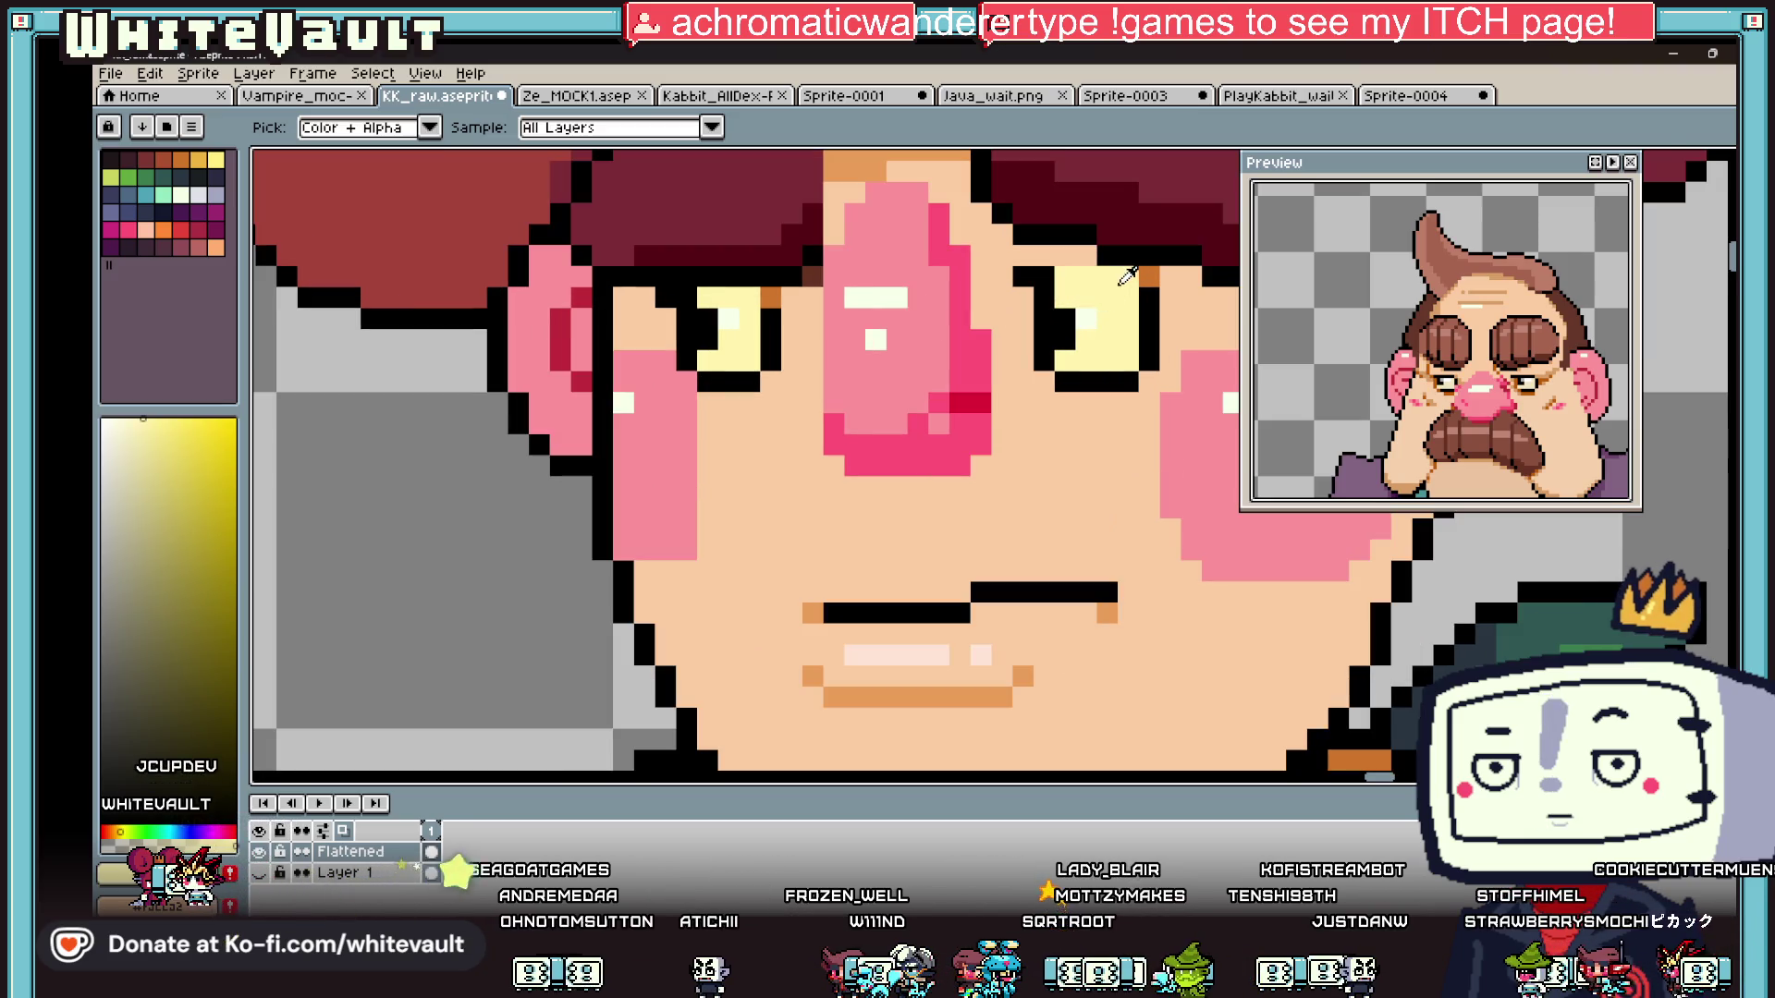
click(195, 462)
drag(708, 297, 749, 297)
click(1102, 279)
drag(1102, 281, 1061, 275)
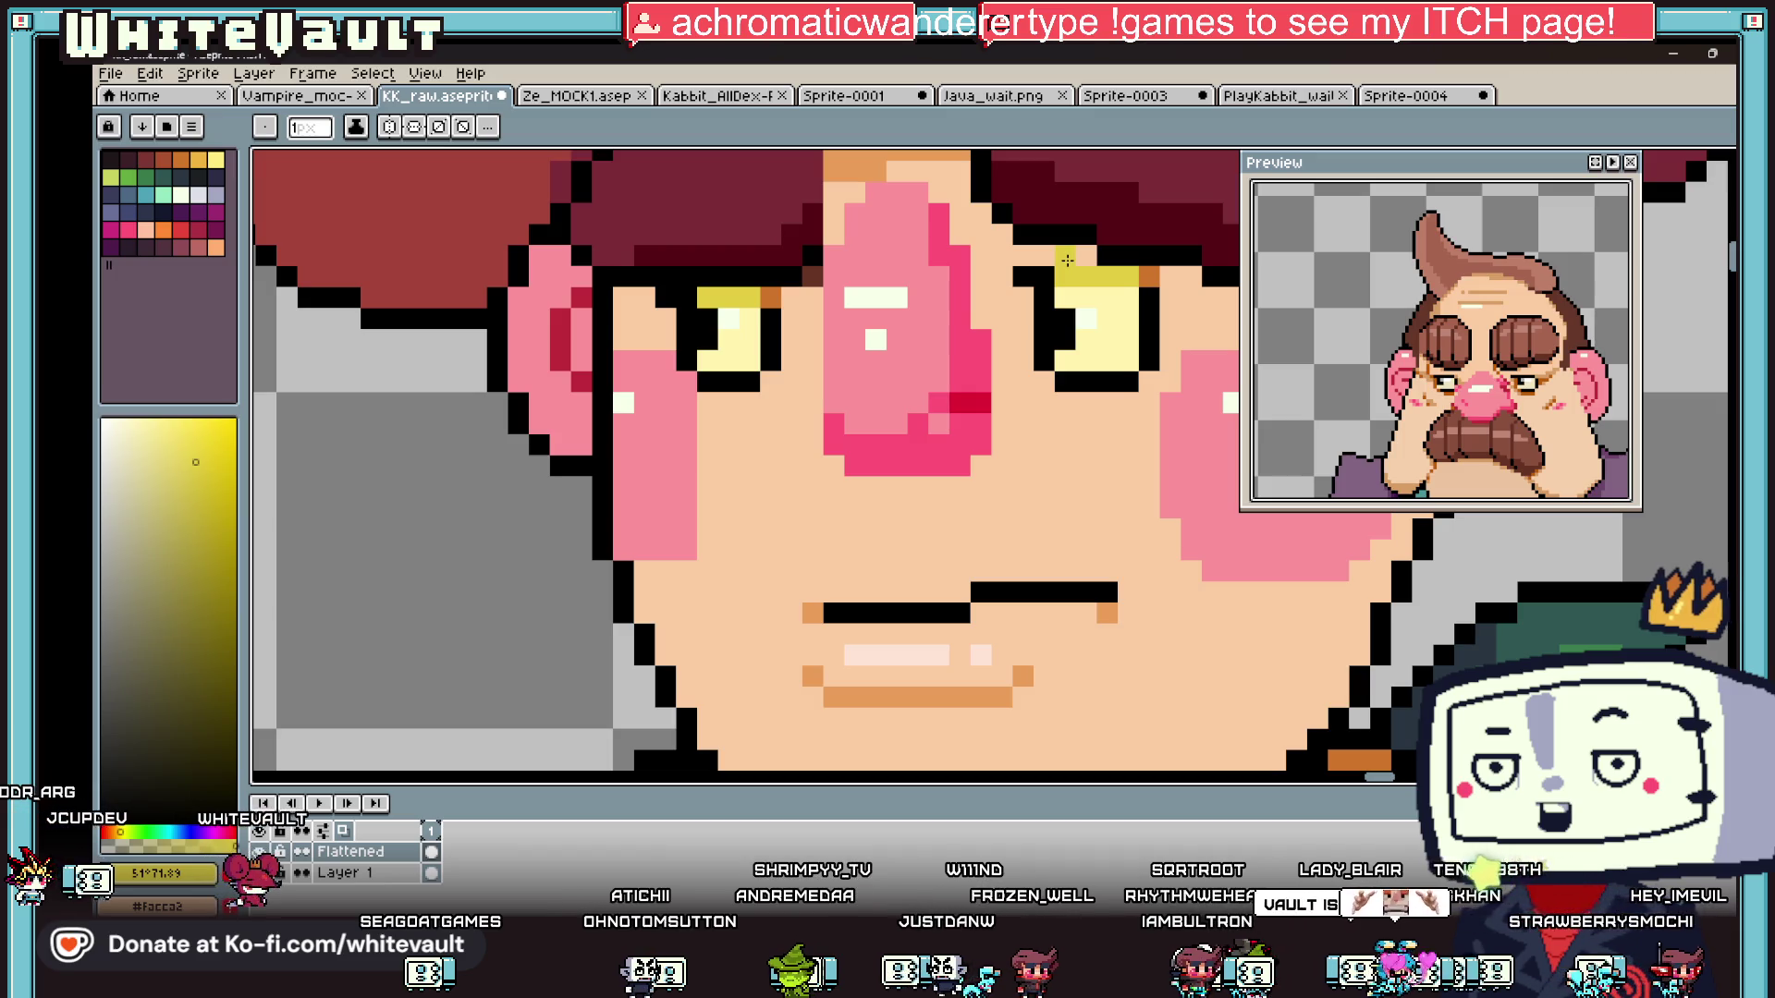
scroll(1066, 260, down, 5)
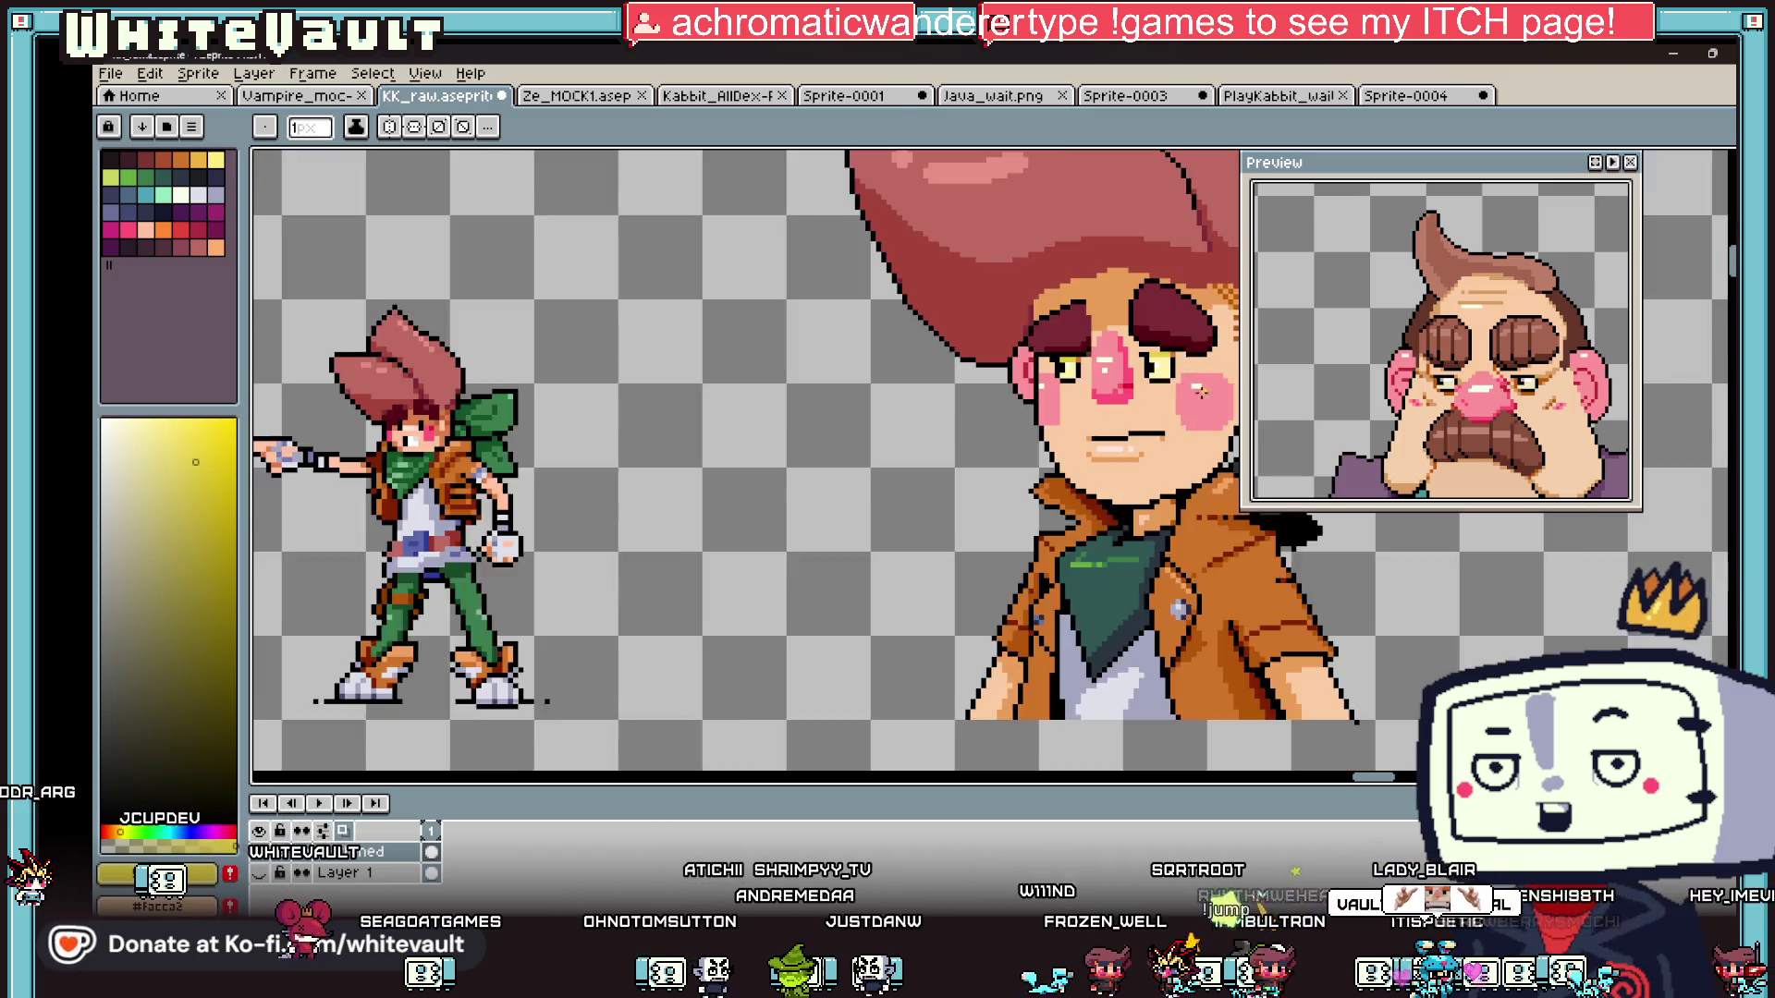
- Zoom out and back in to compare the boy with the other characters on the sheet
scroll(1183, 432, up, 3)
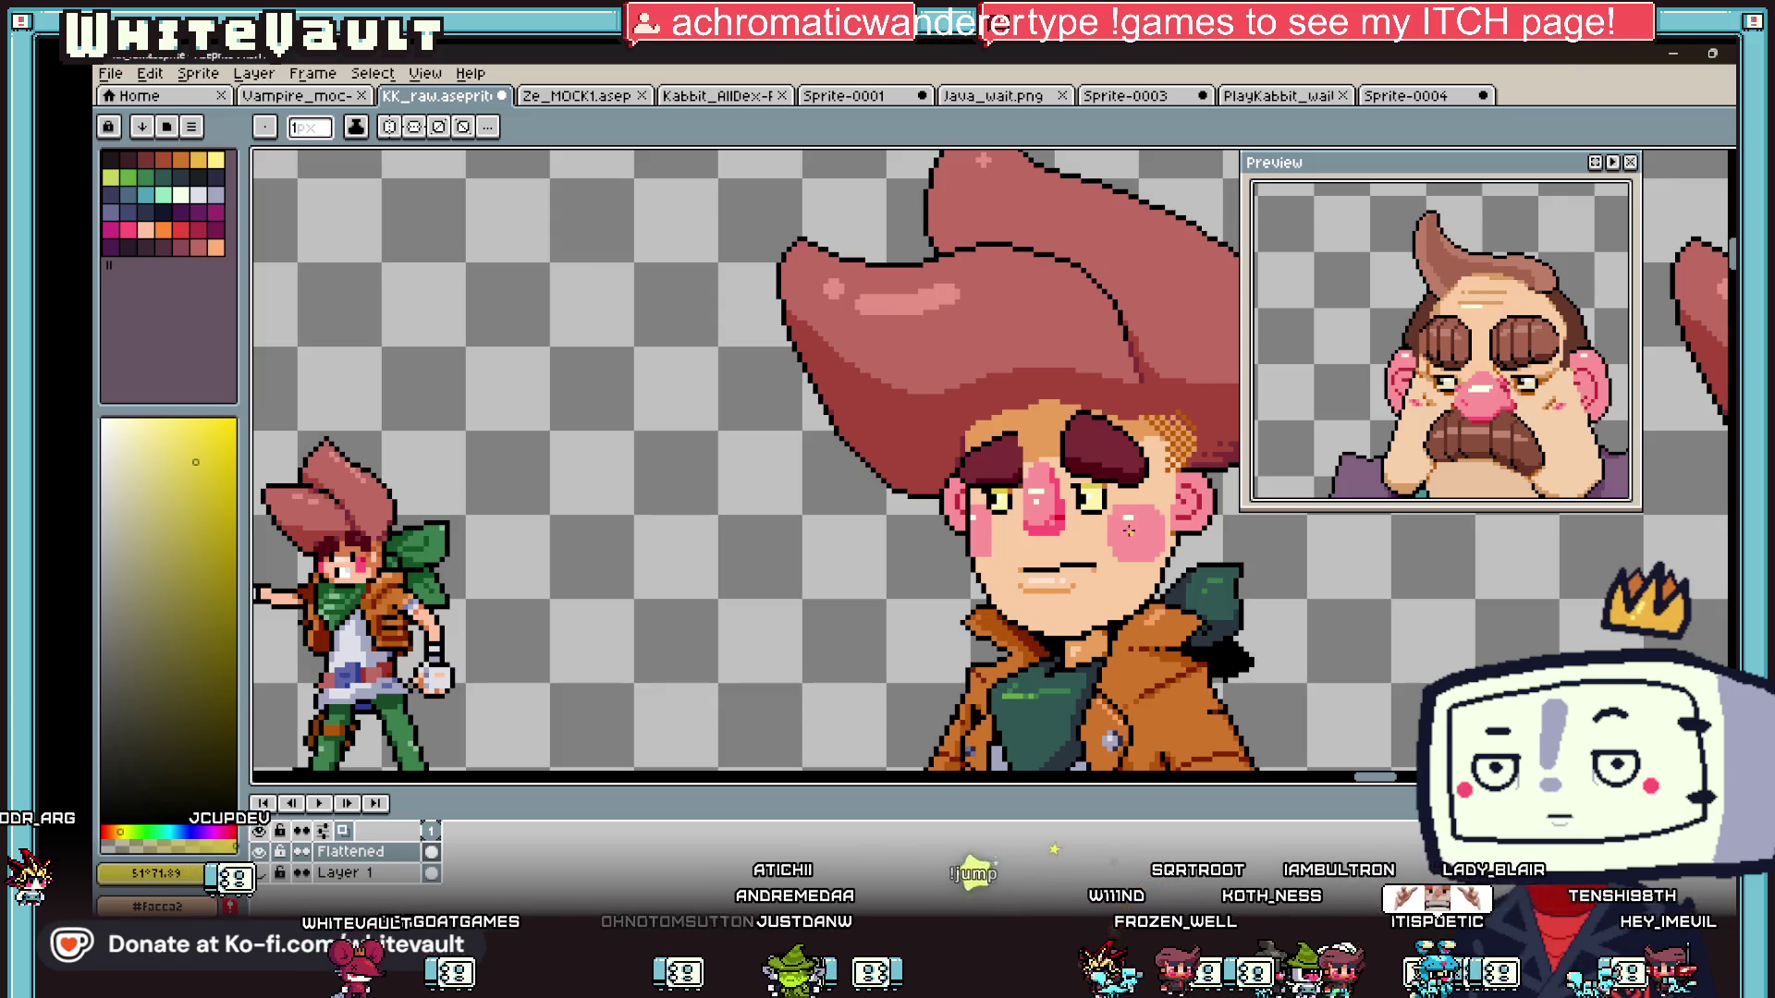
scroll(1132, 554, up, 2)
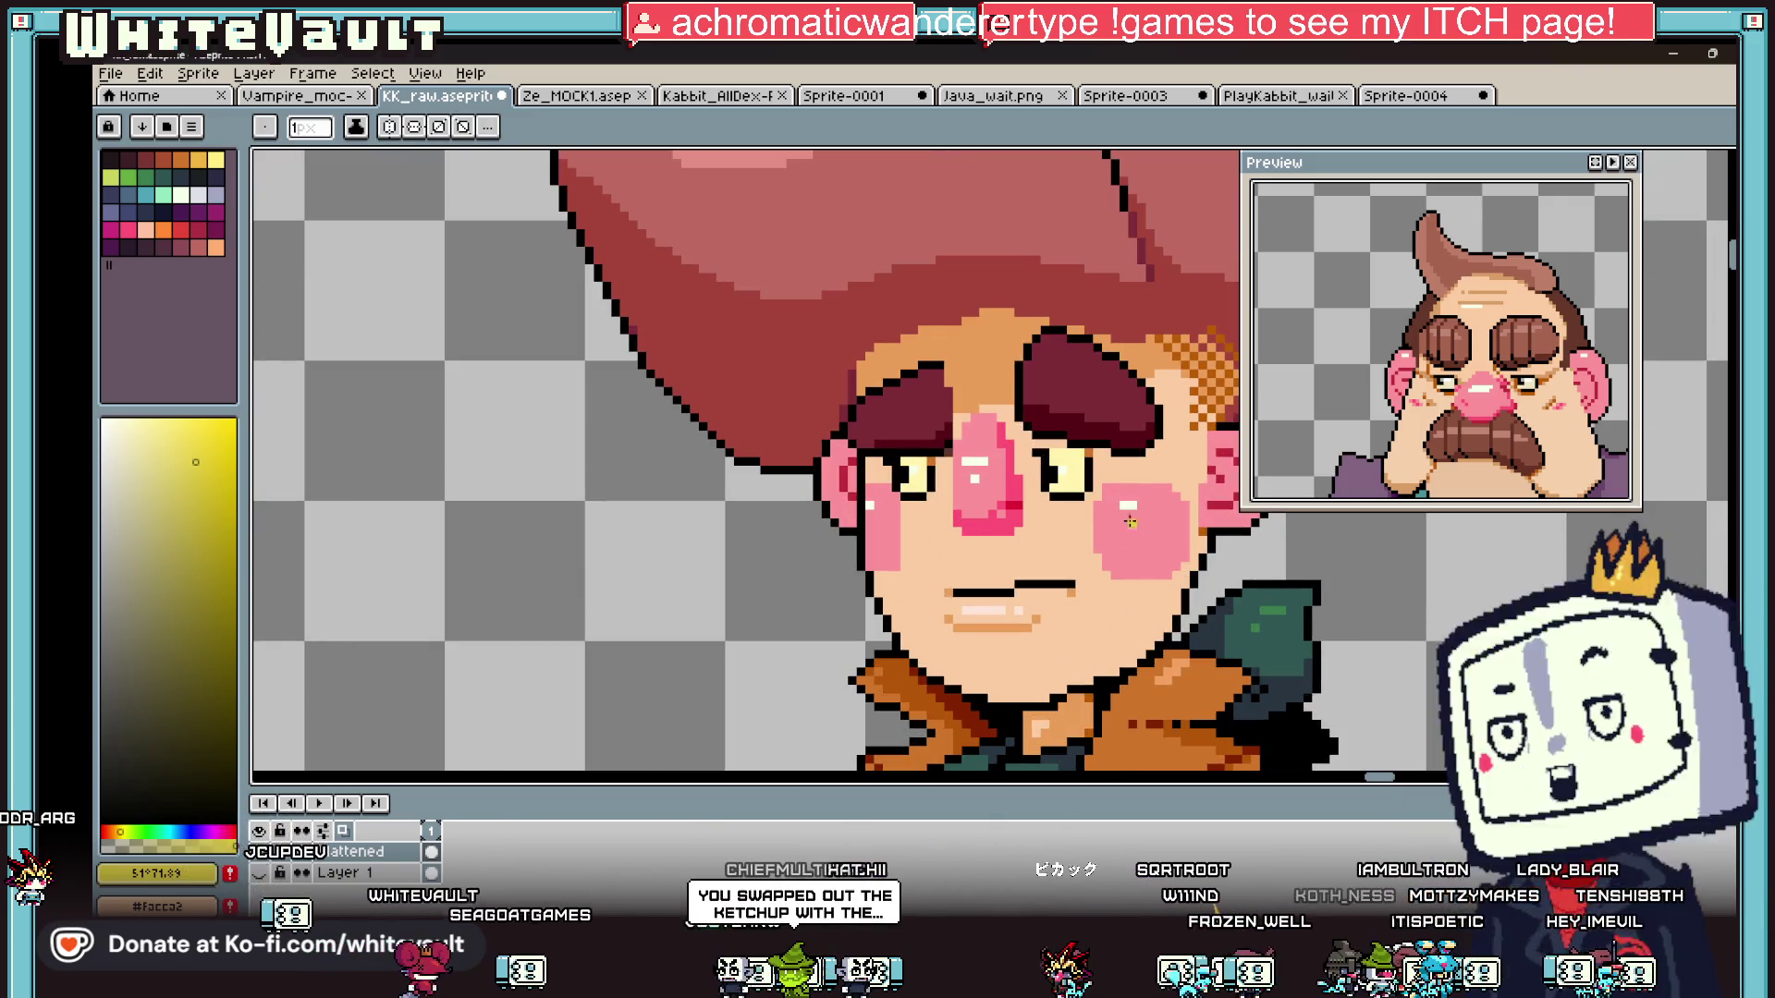
scroll(1128, 517, down, 2)
key(i)
scroll(1126, 509, down, 3)
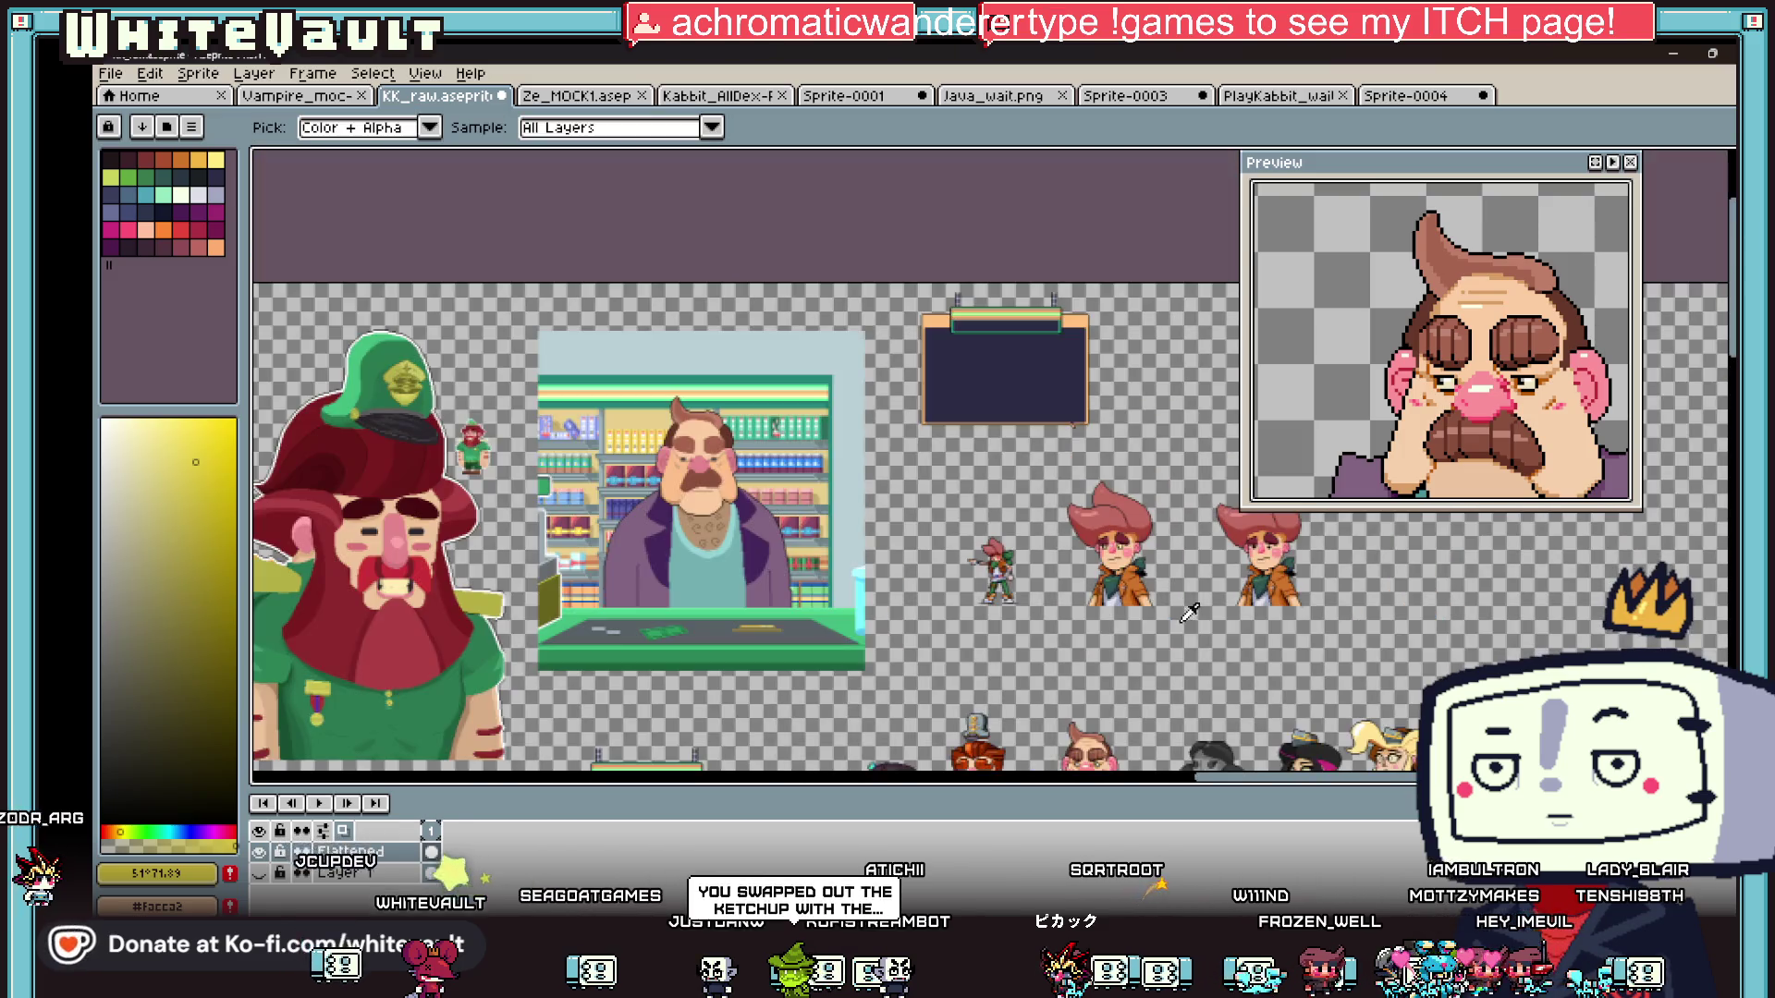
scroll(1109, 781, up, 2)
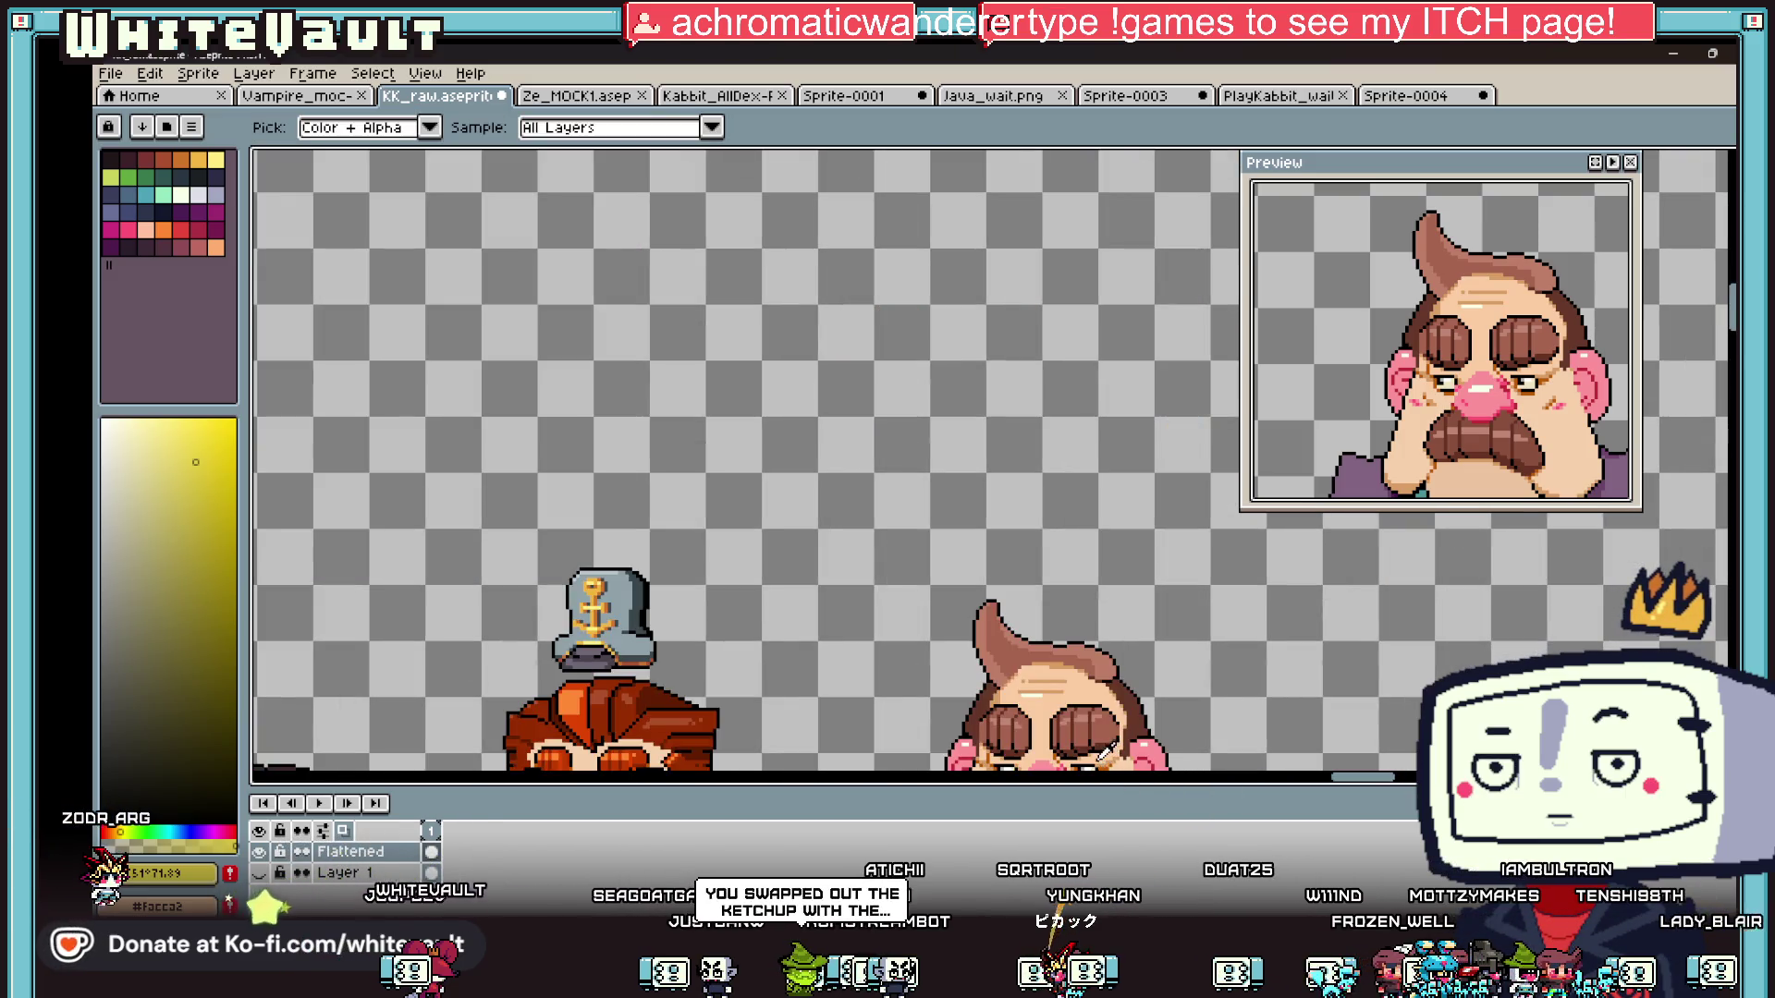
scroll(1107, 781, down, 2)
scroll(1105, 781, up, 1)
scroll(1105, 782, up, 1)
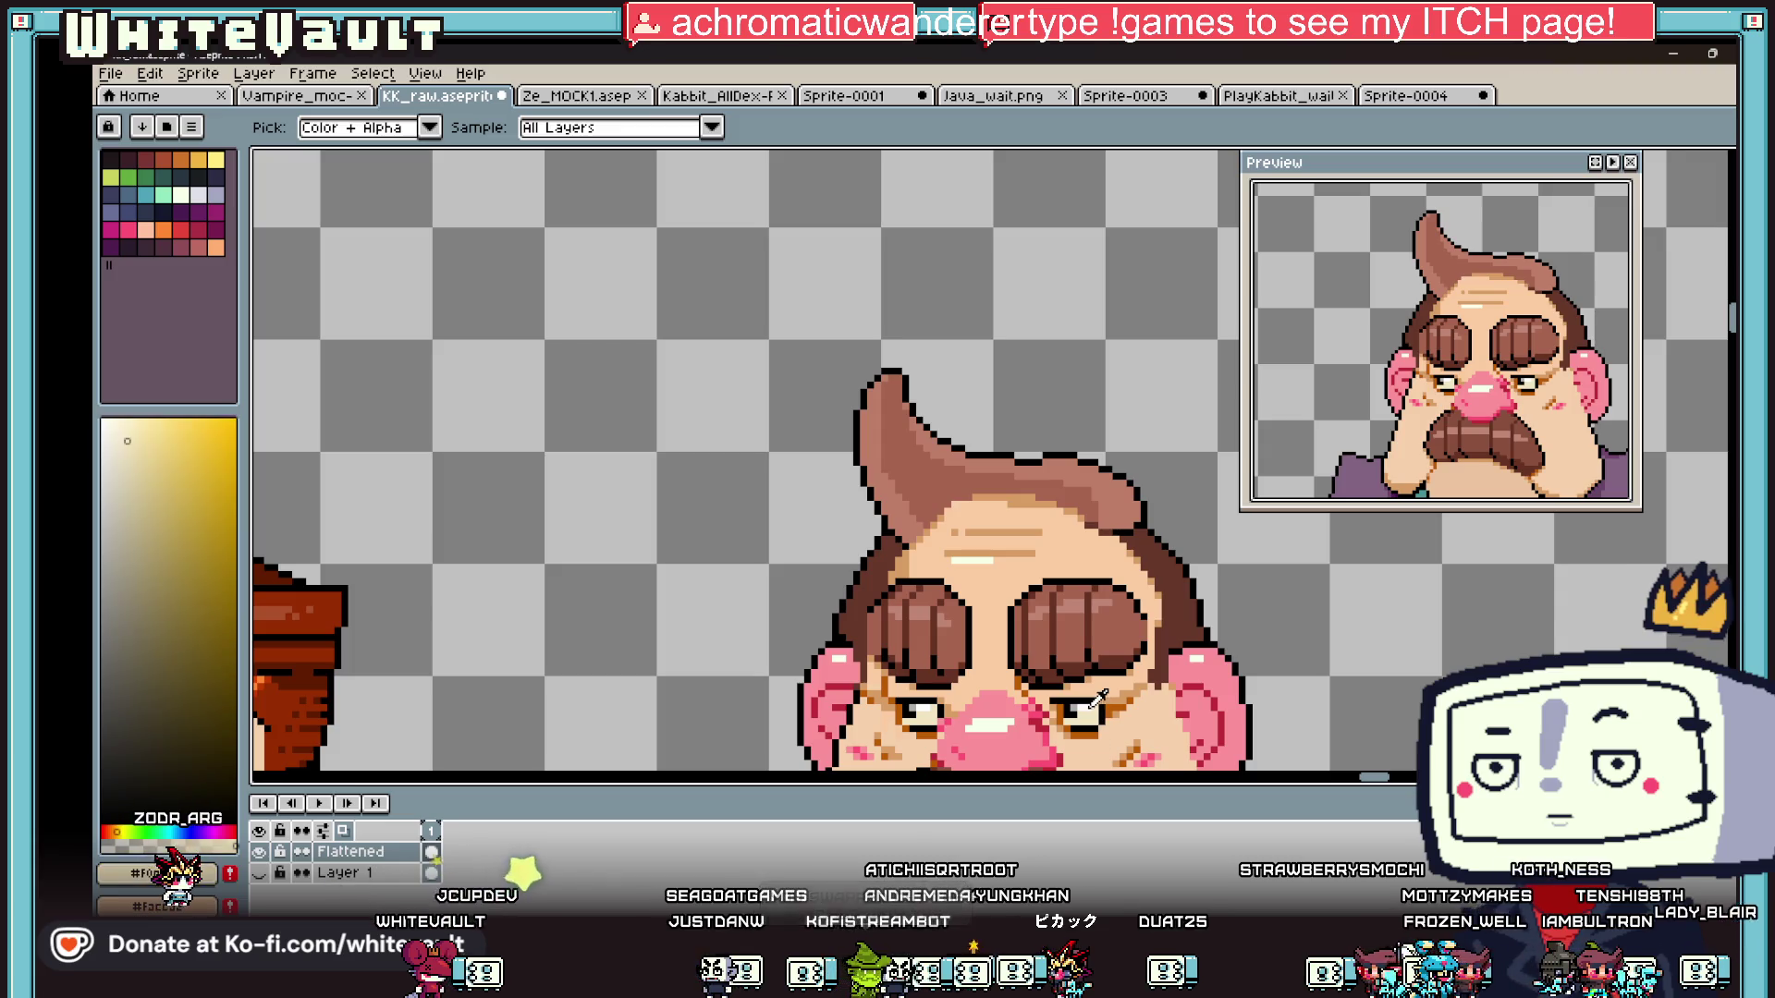
scroll(1104, 532, down, 3)
scroll(1106, 531, up, 5)
key(g)
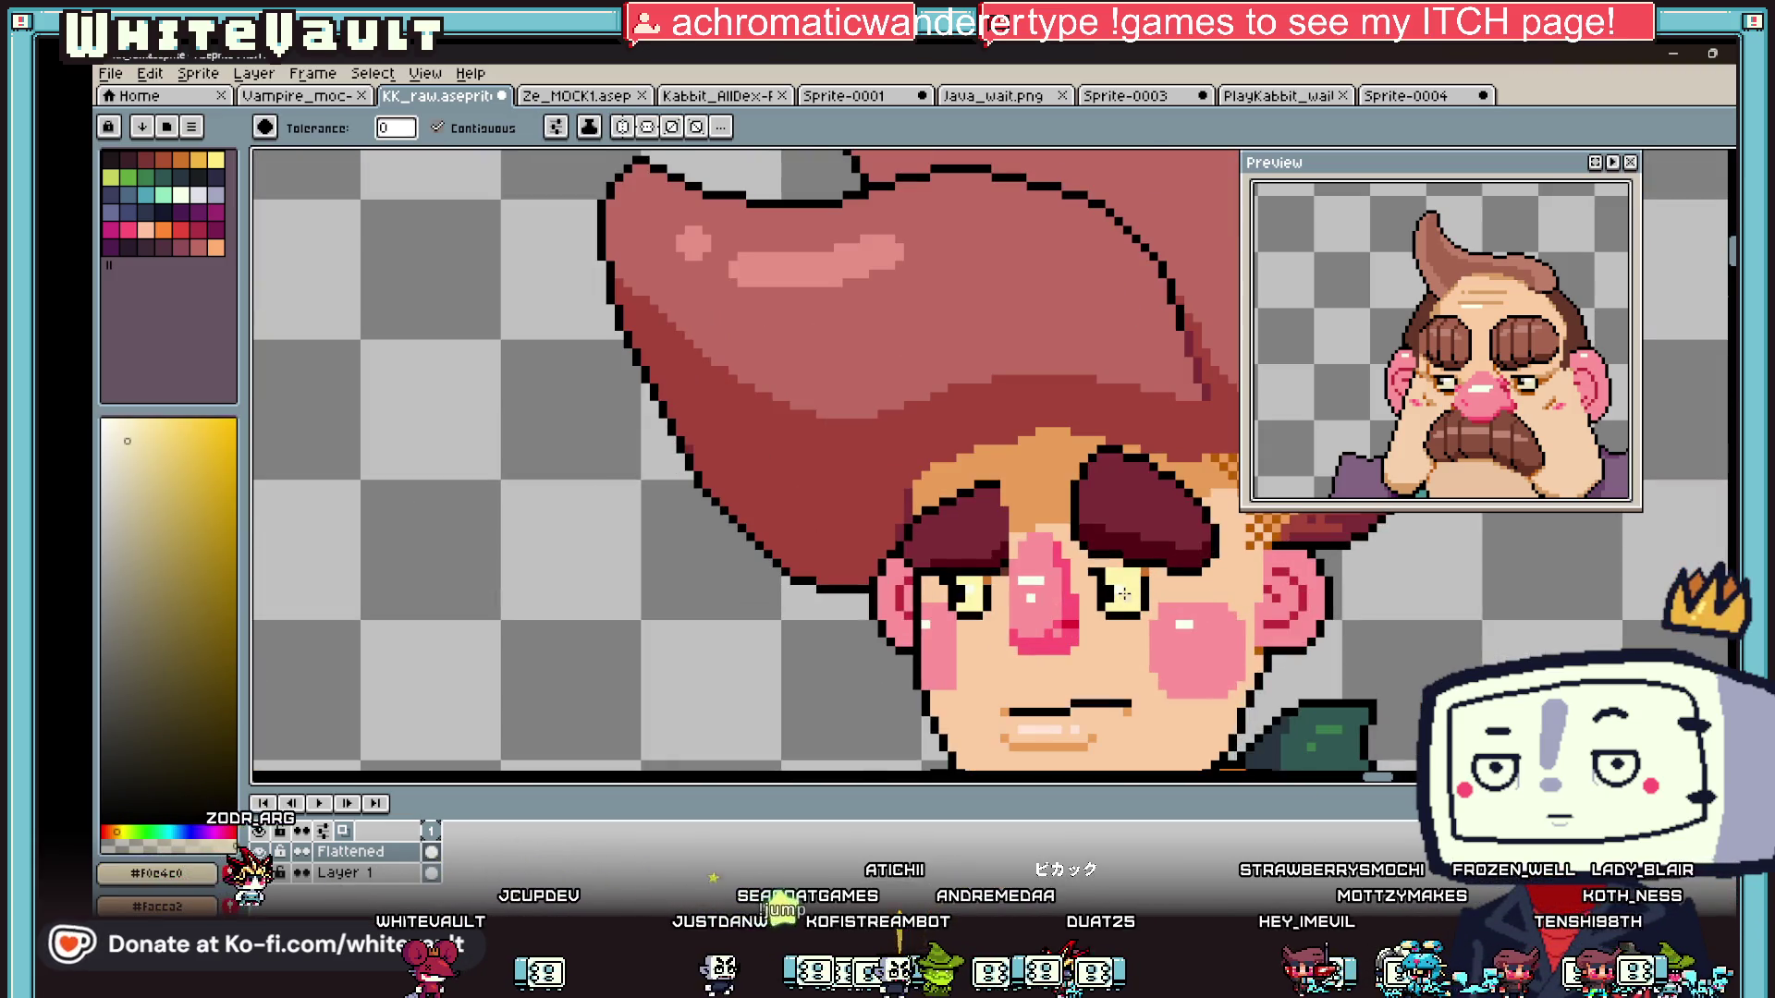
scroll(975, 599, down, 2)
scroll(1017, 582, up, 4)
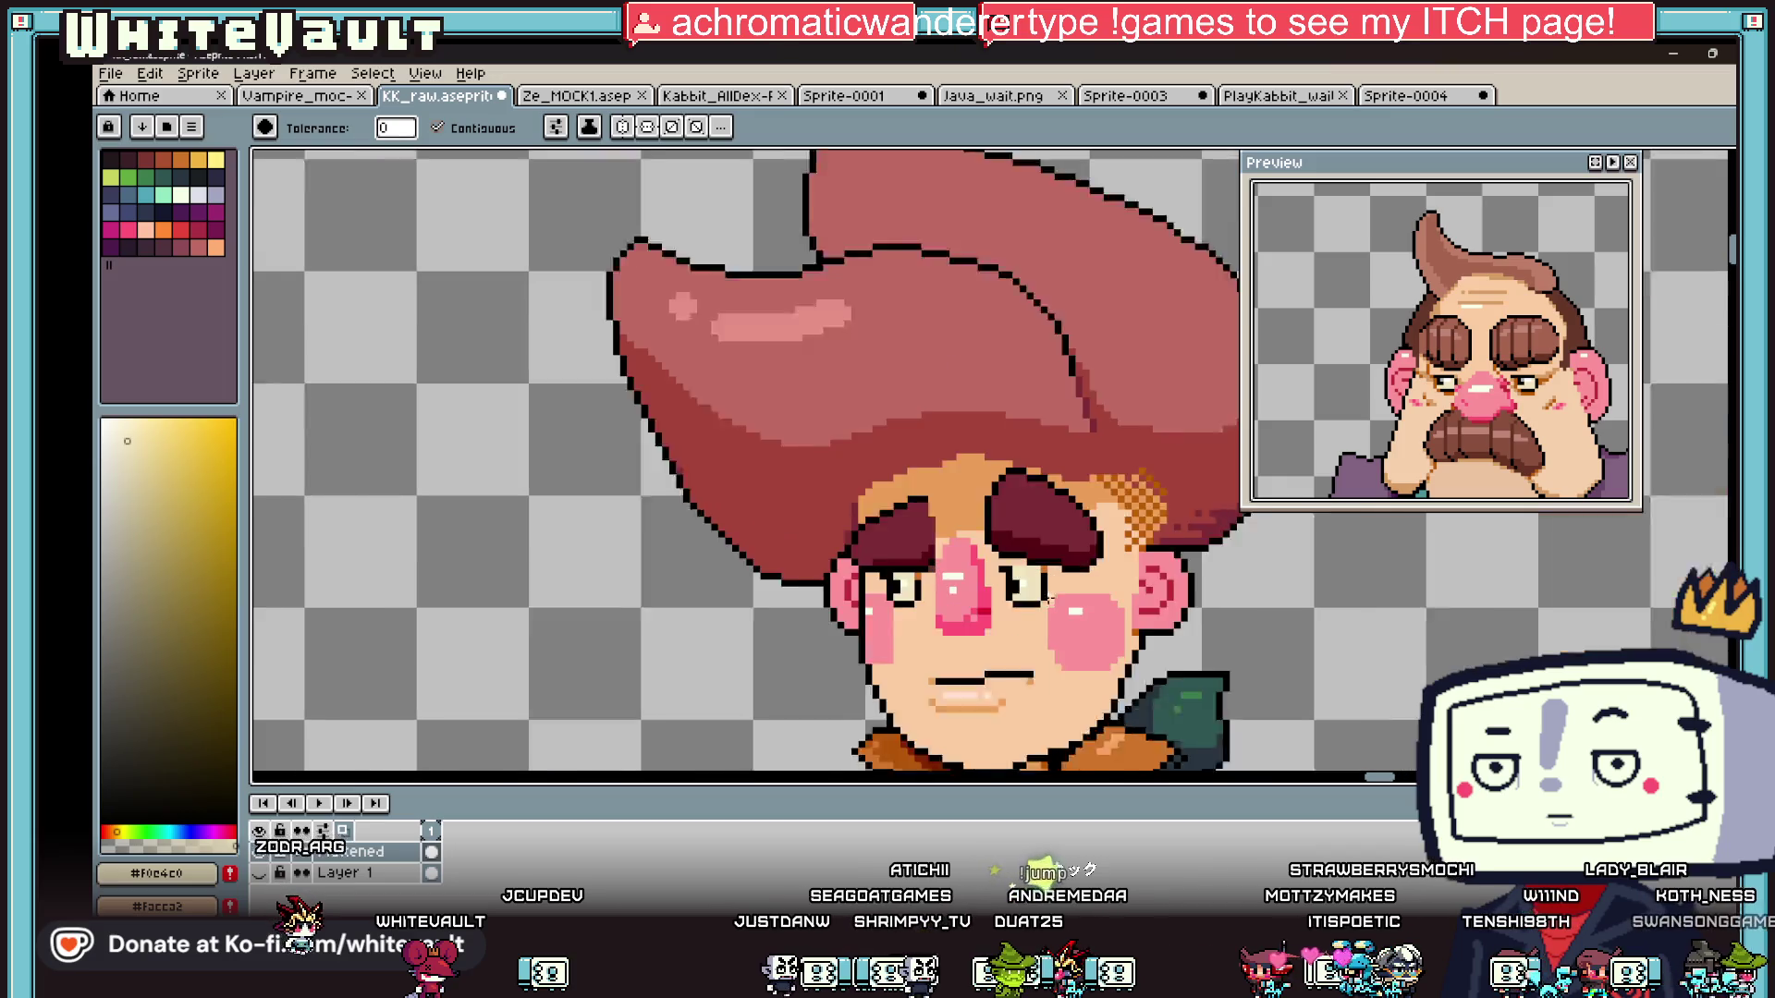
- Sample the black eye-outline colour, then choose a blue drawing colour for the pencil
key(i)
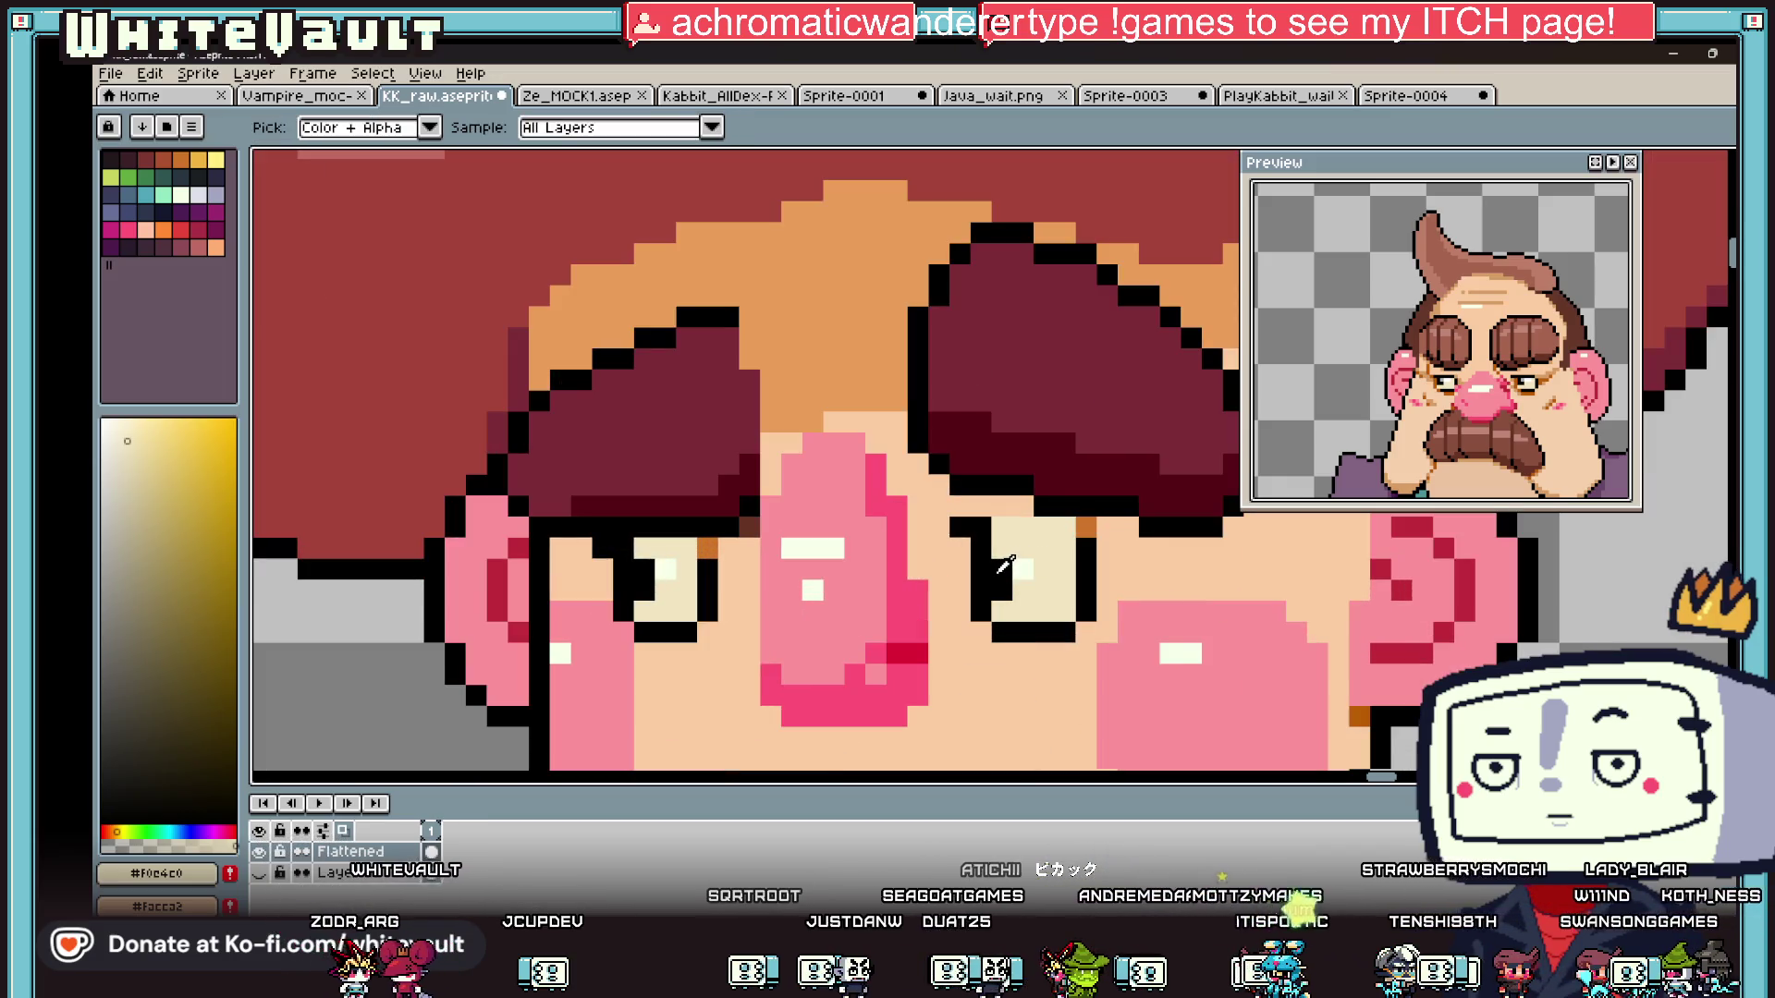
click(1000, 569)
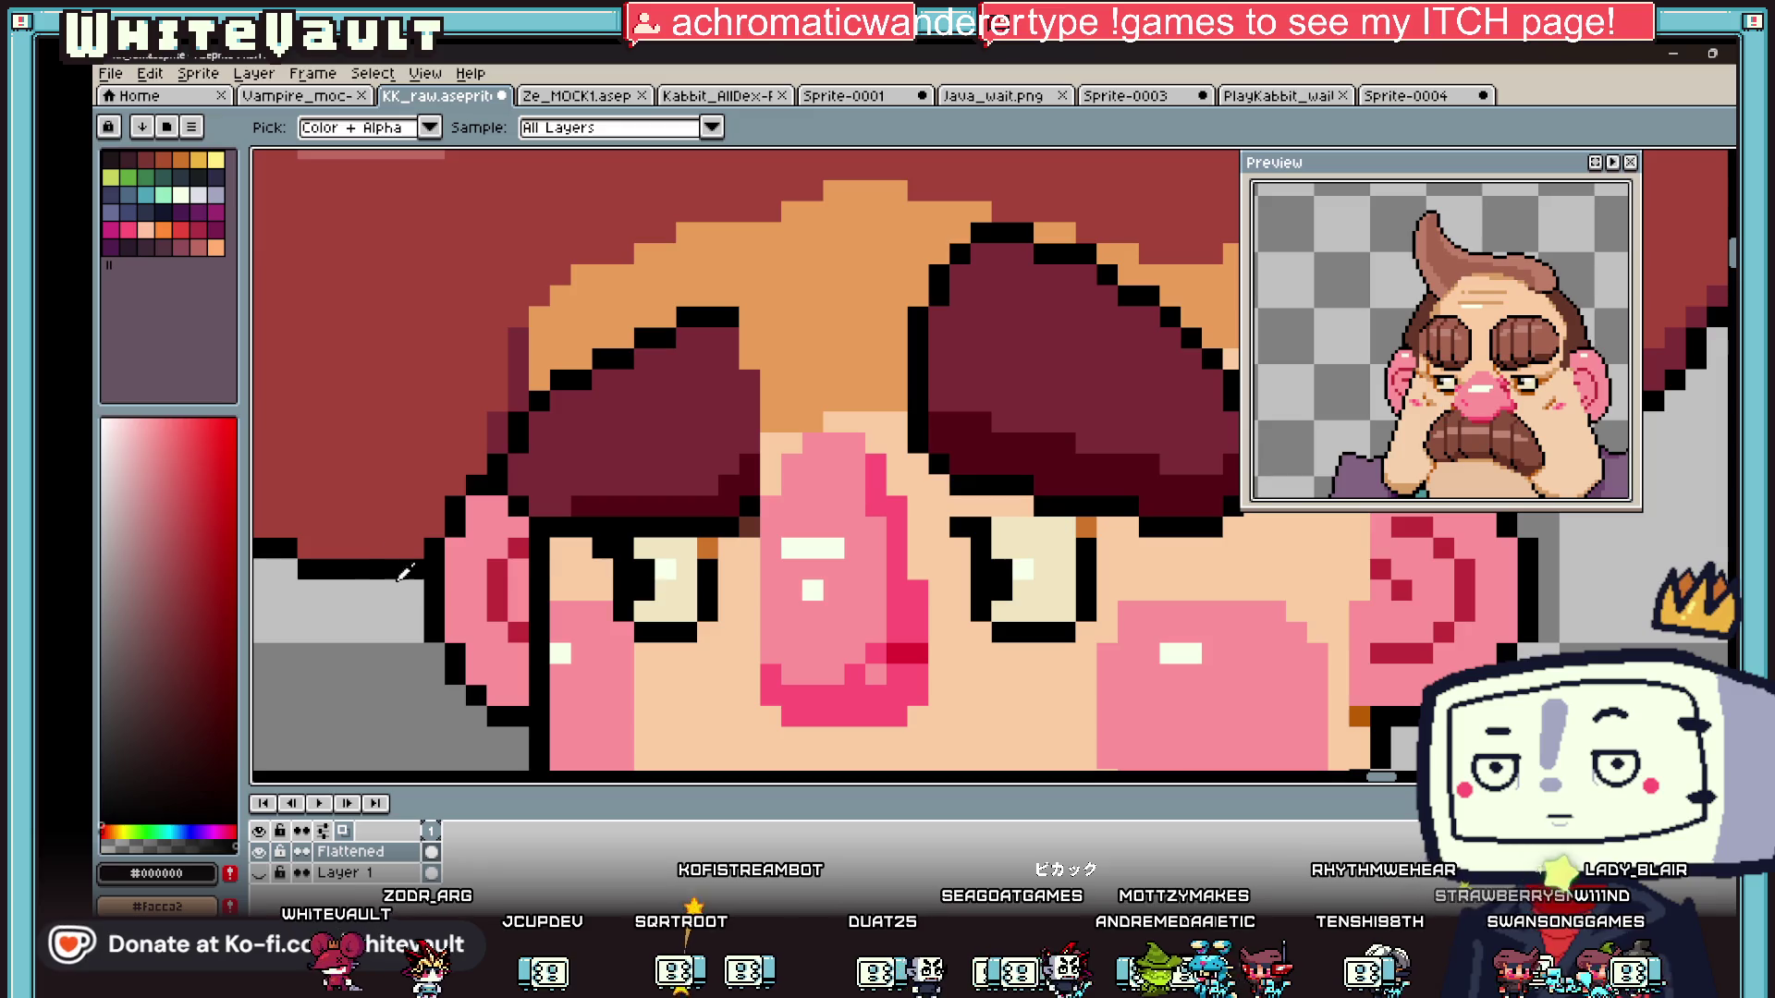
click(110, 211)
key(b)
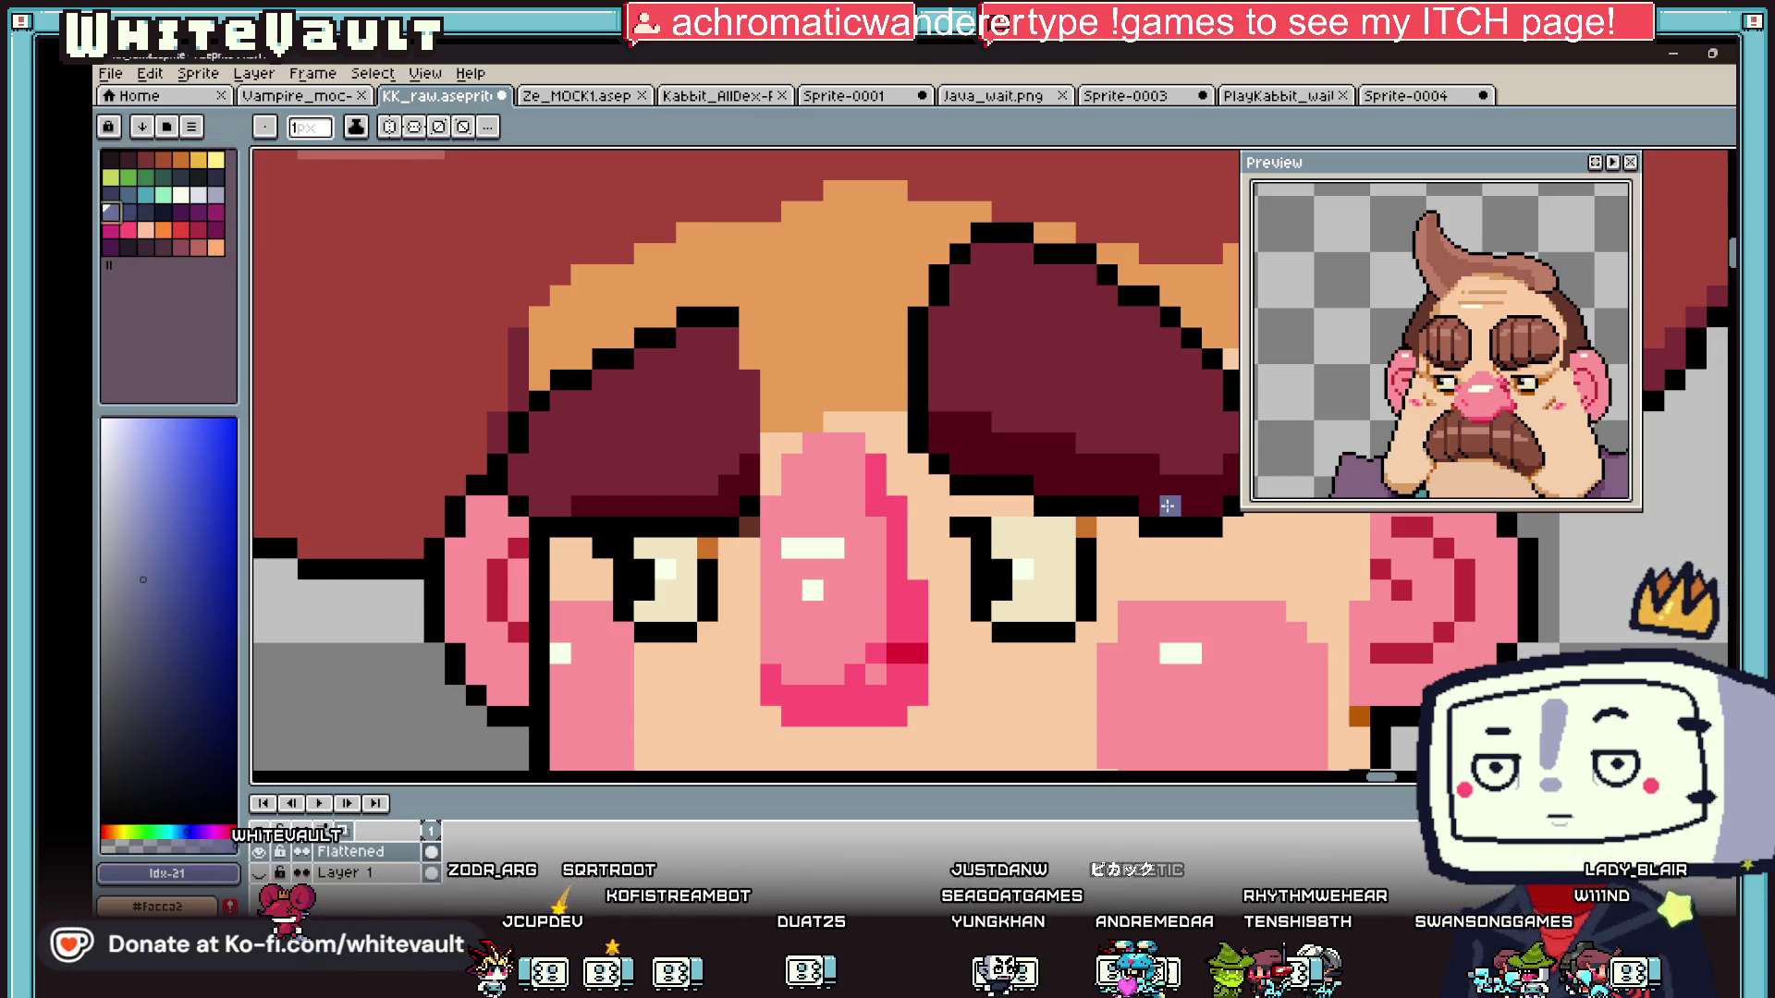
scroll(897, 599, down, 3)
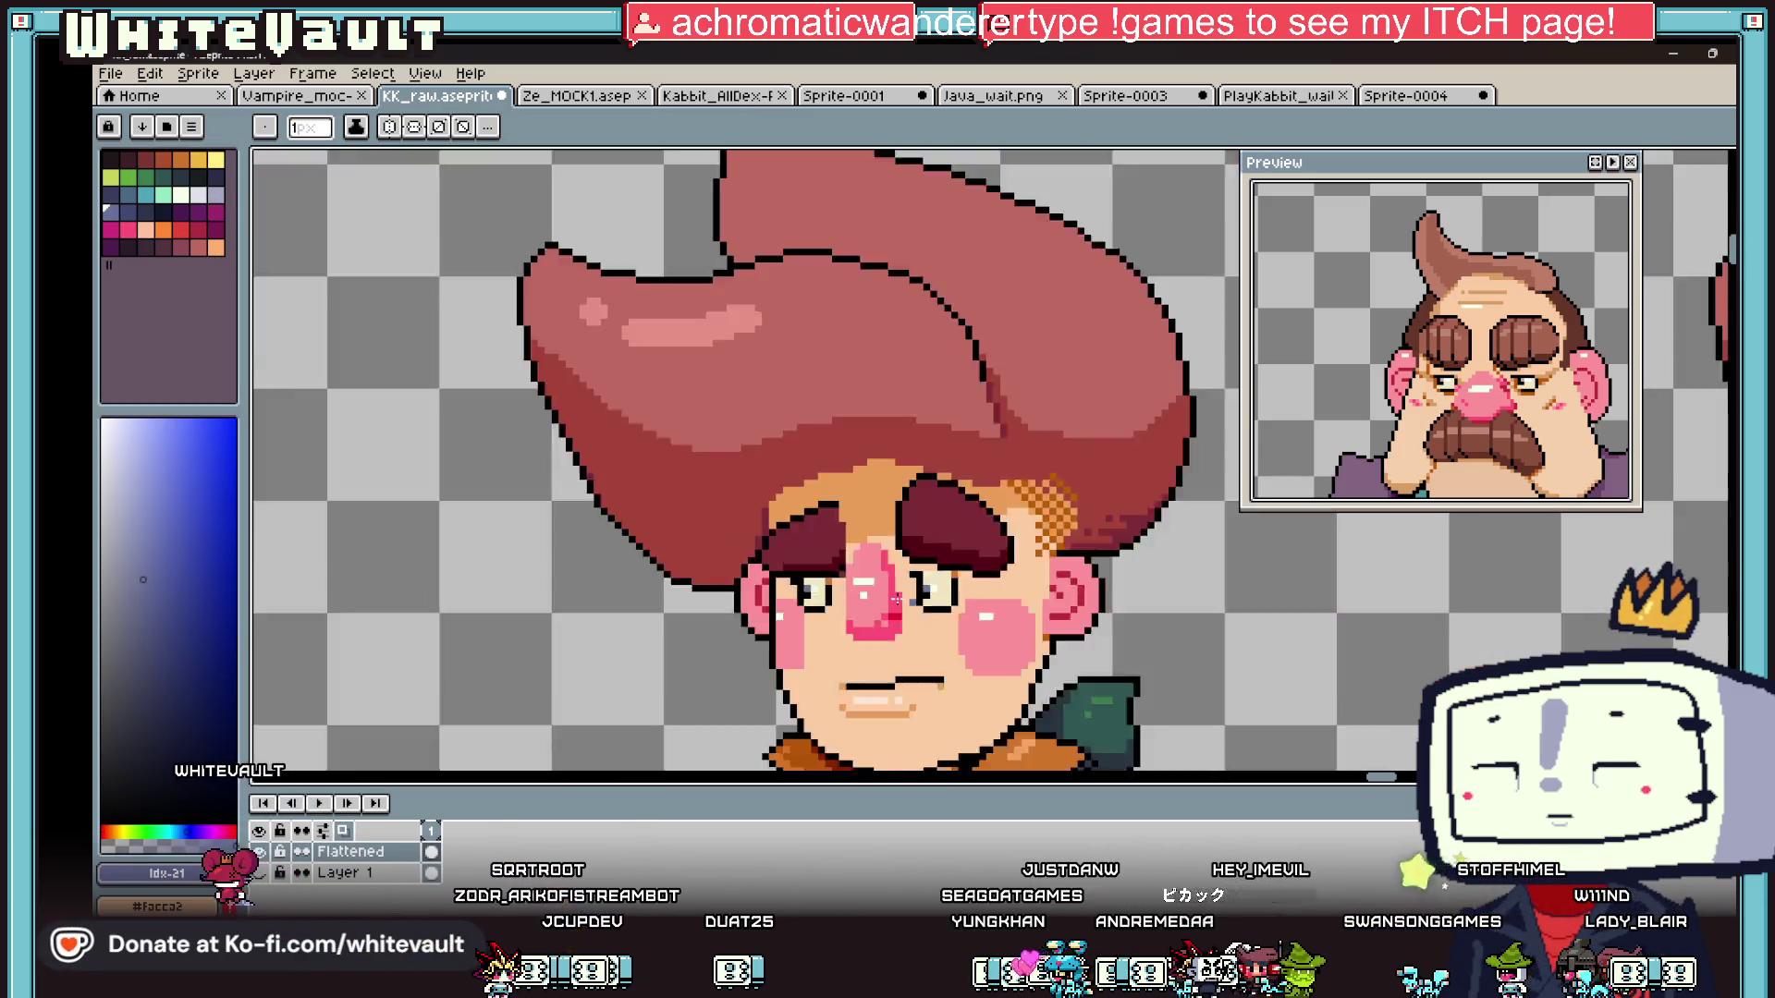
scroll(897, 599, down, 3)
scroll(963, 668, up, 2)
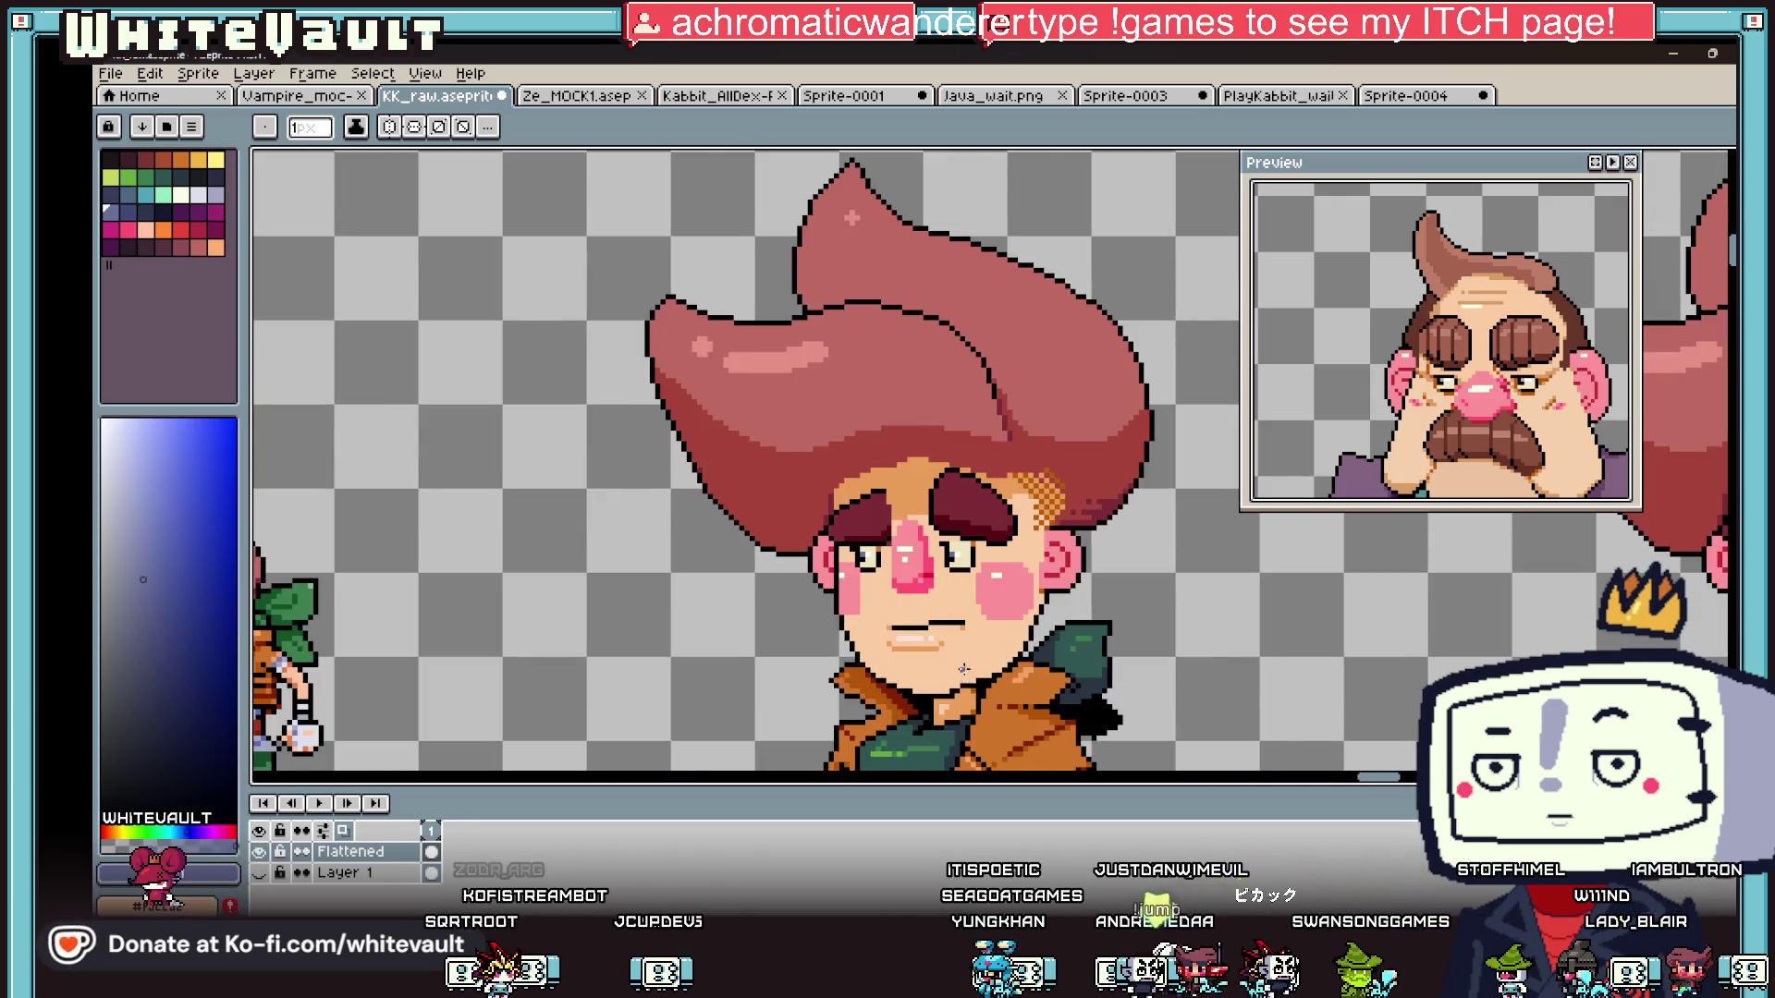
scroll(963, 668, down, 3)
- Sample the black eye-outline colour again from the canvas
key(i)
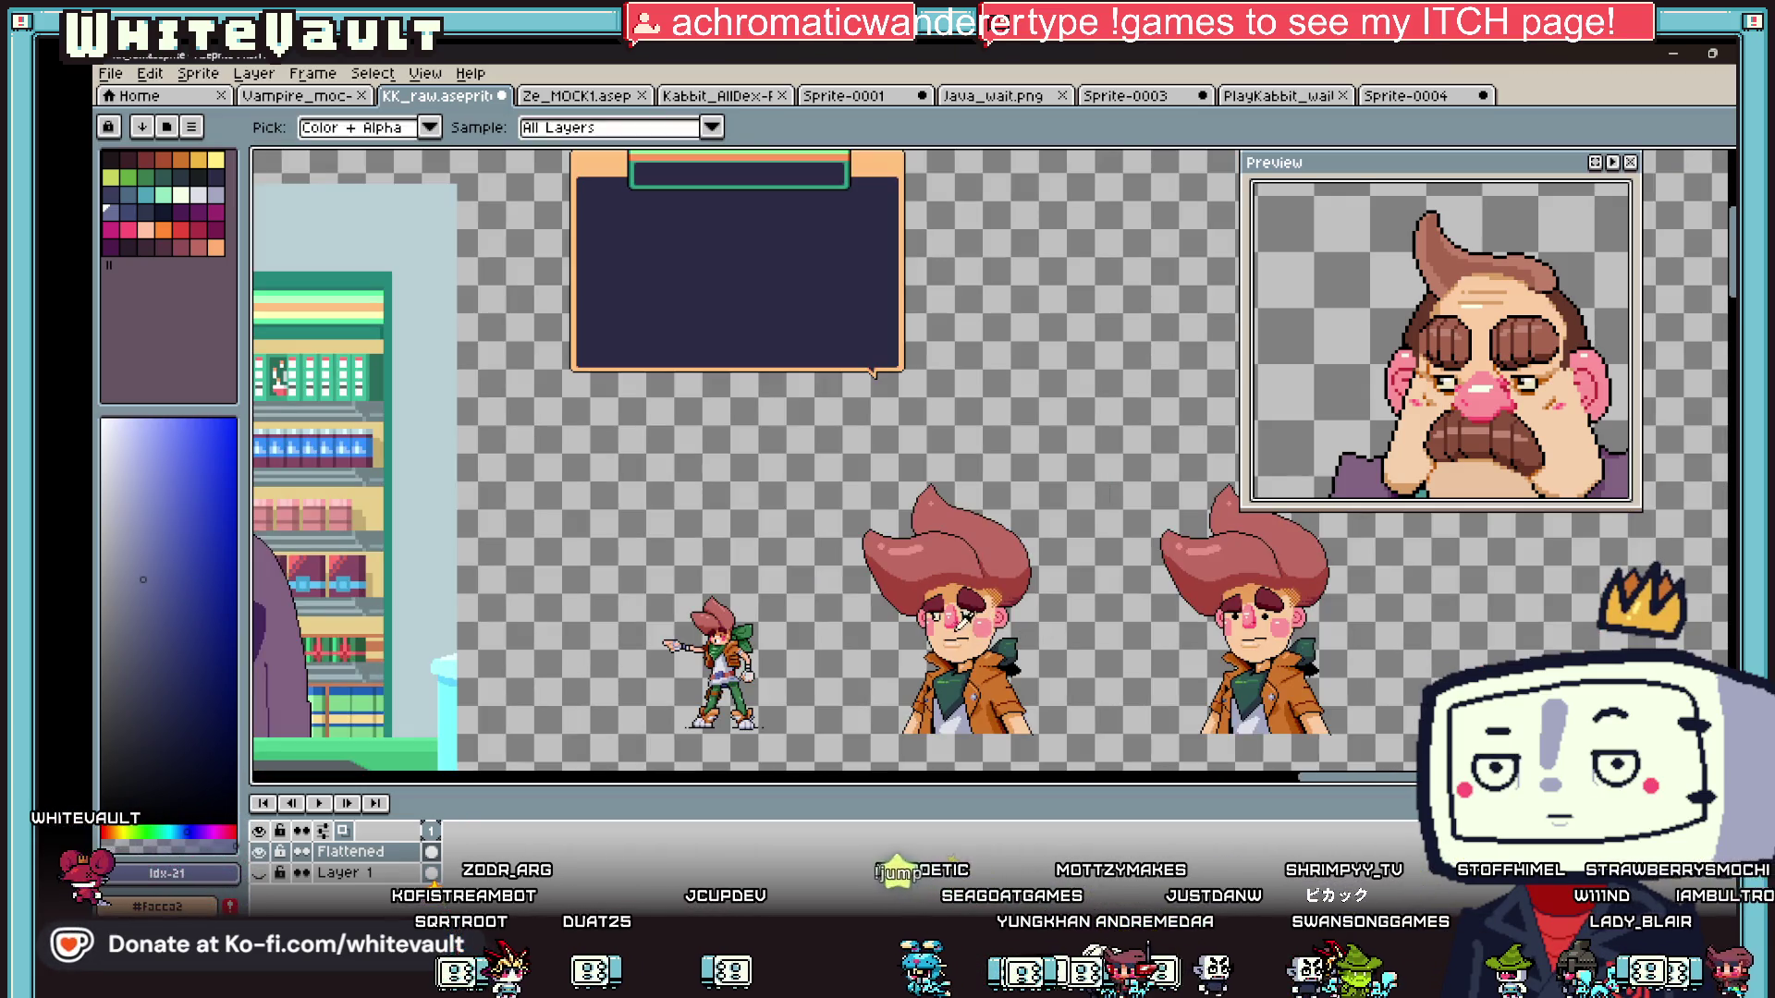
scroll(965, 615, up, 3)
key(v)
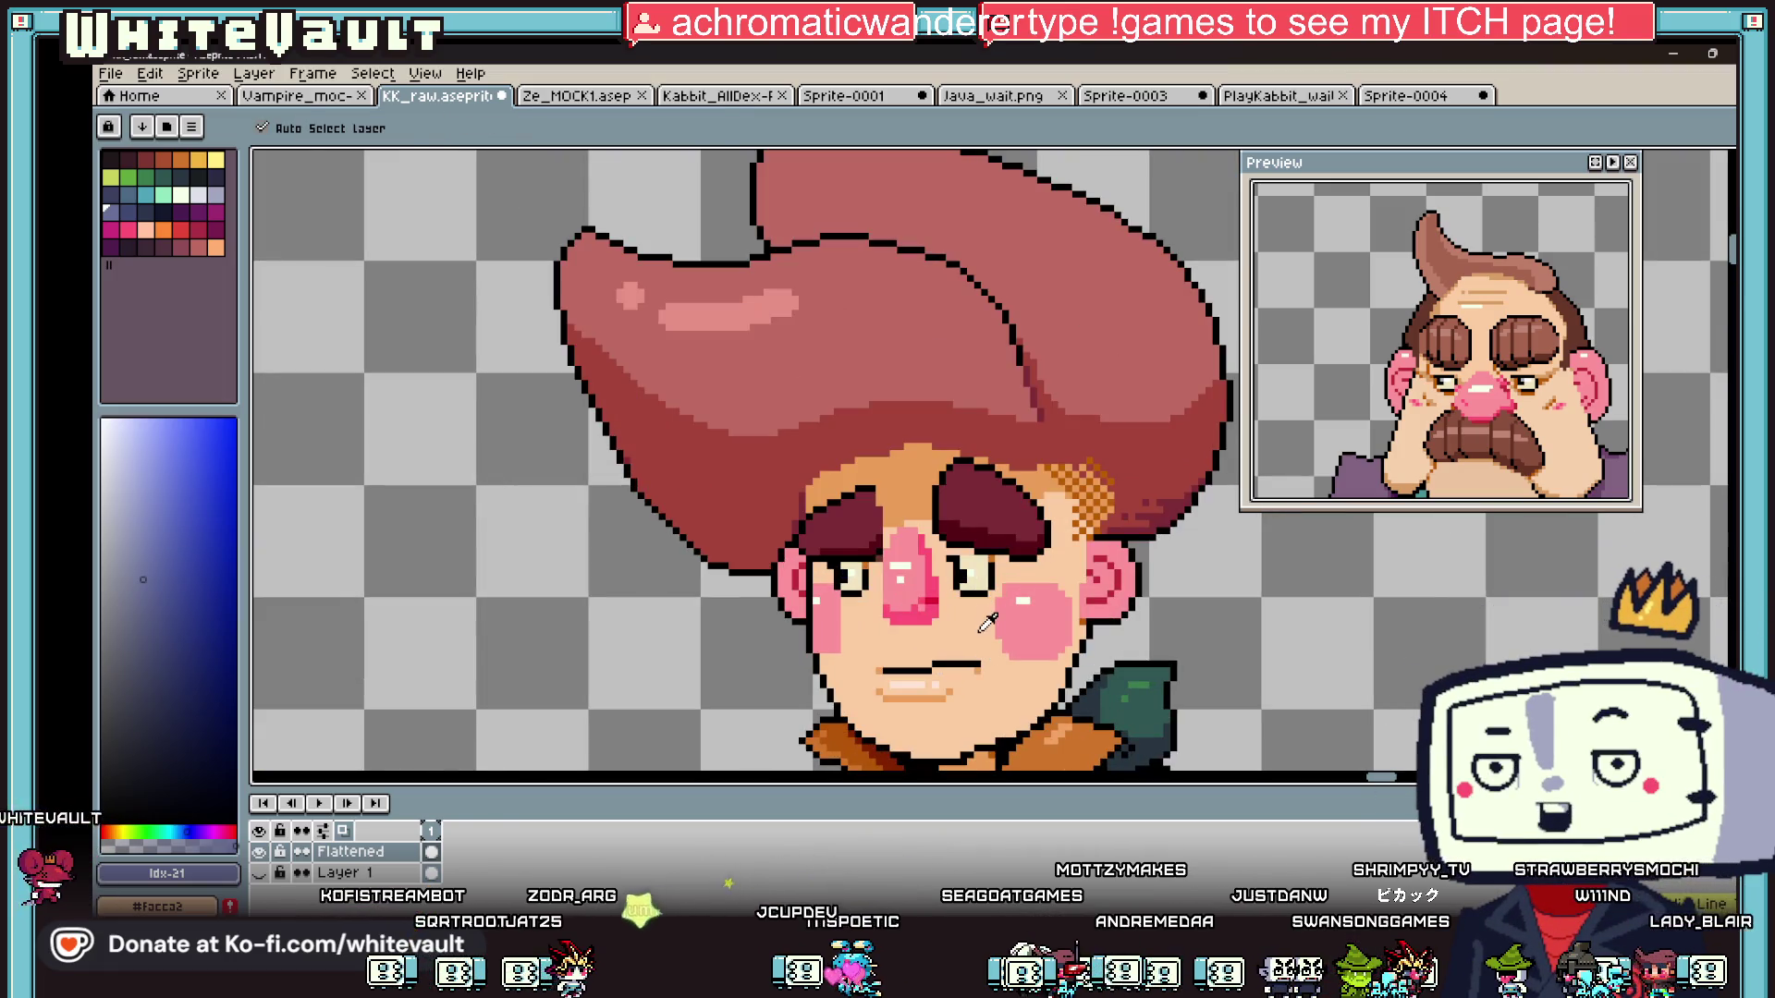
key(i)
scroll(970, 592, up, 4)
click(943, 550)
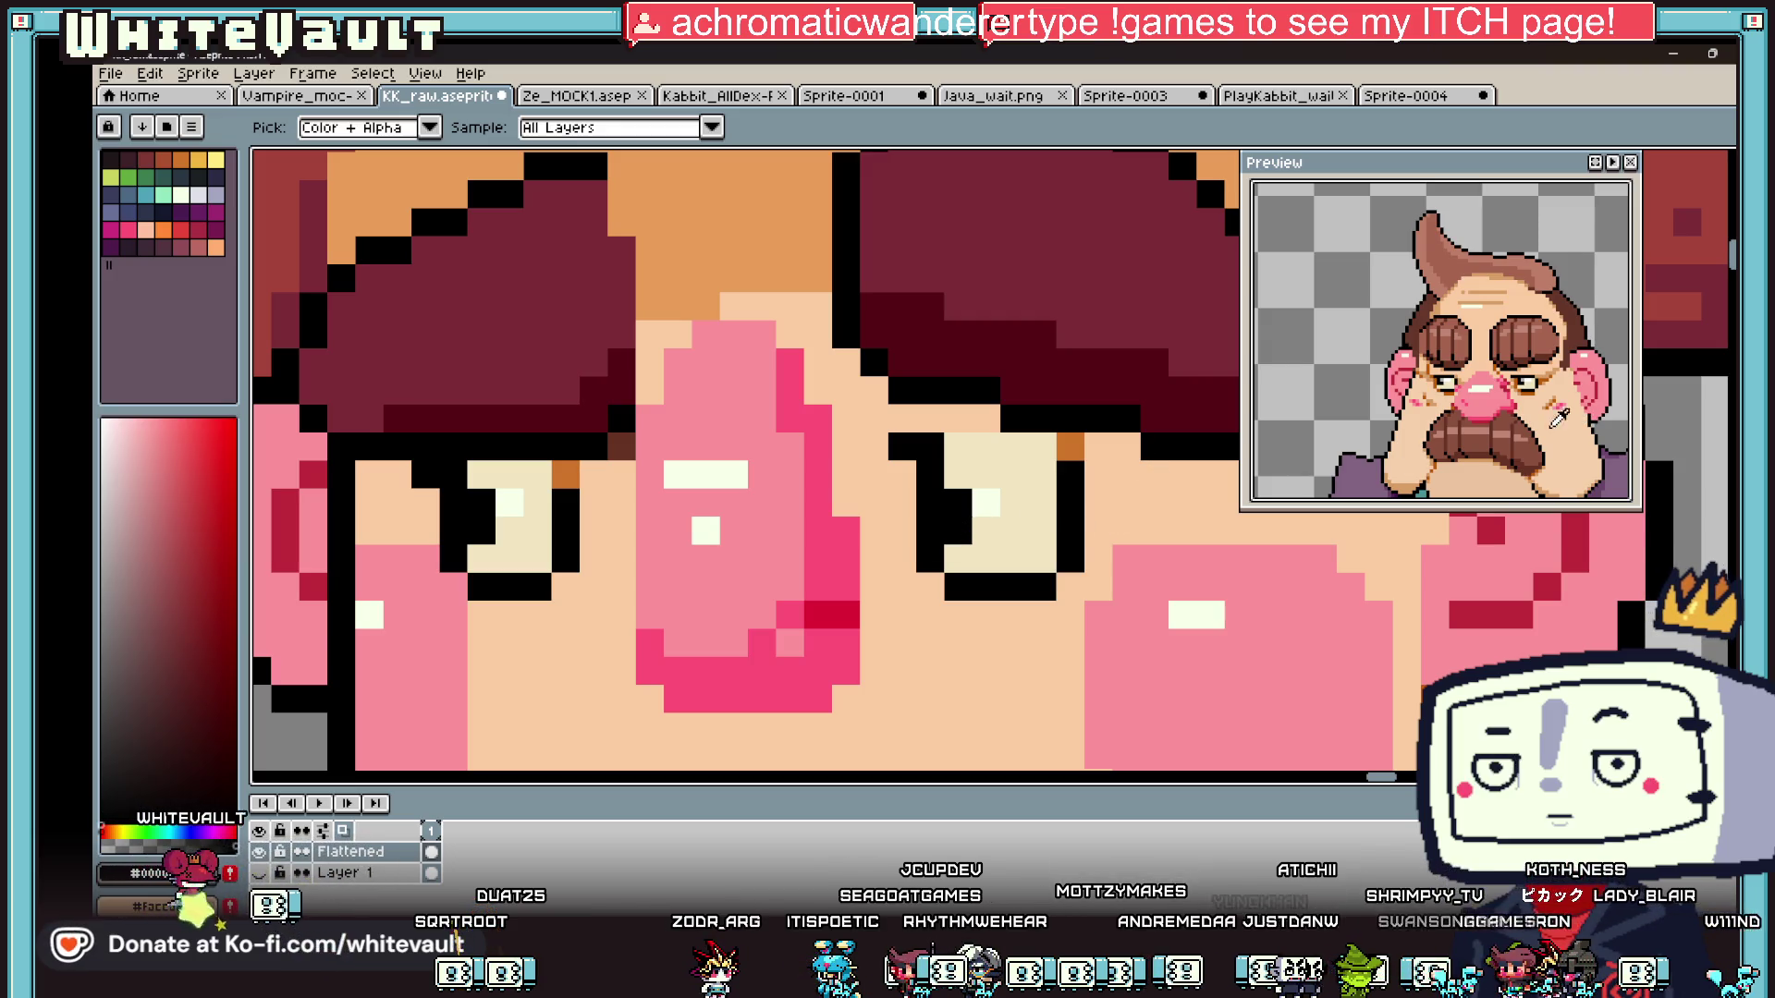
- Add an orange pixel to the right eye and repaint the row under the left eye cream
alt+click(1074, 440)
click(923, 587)
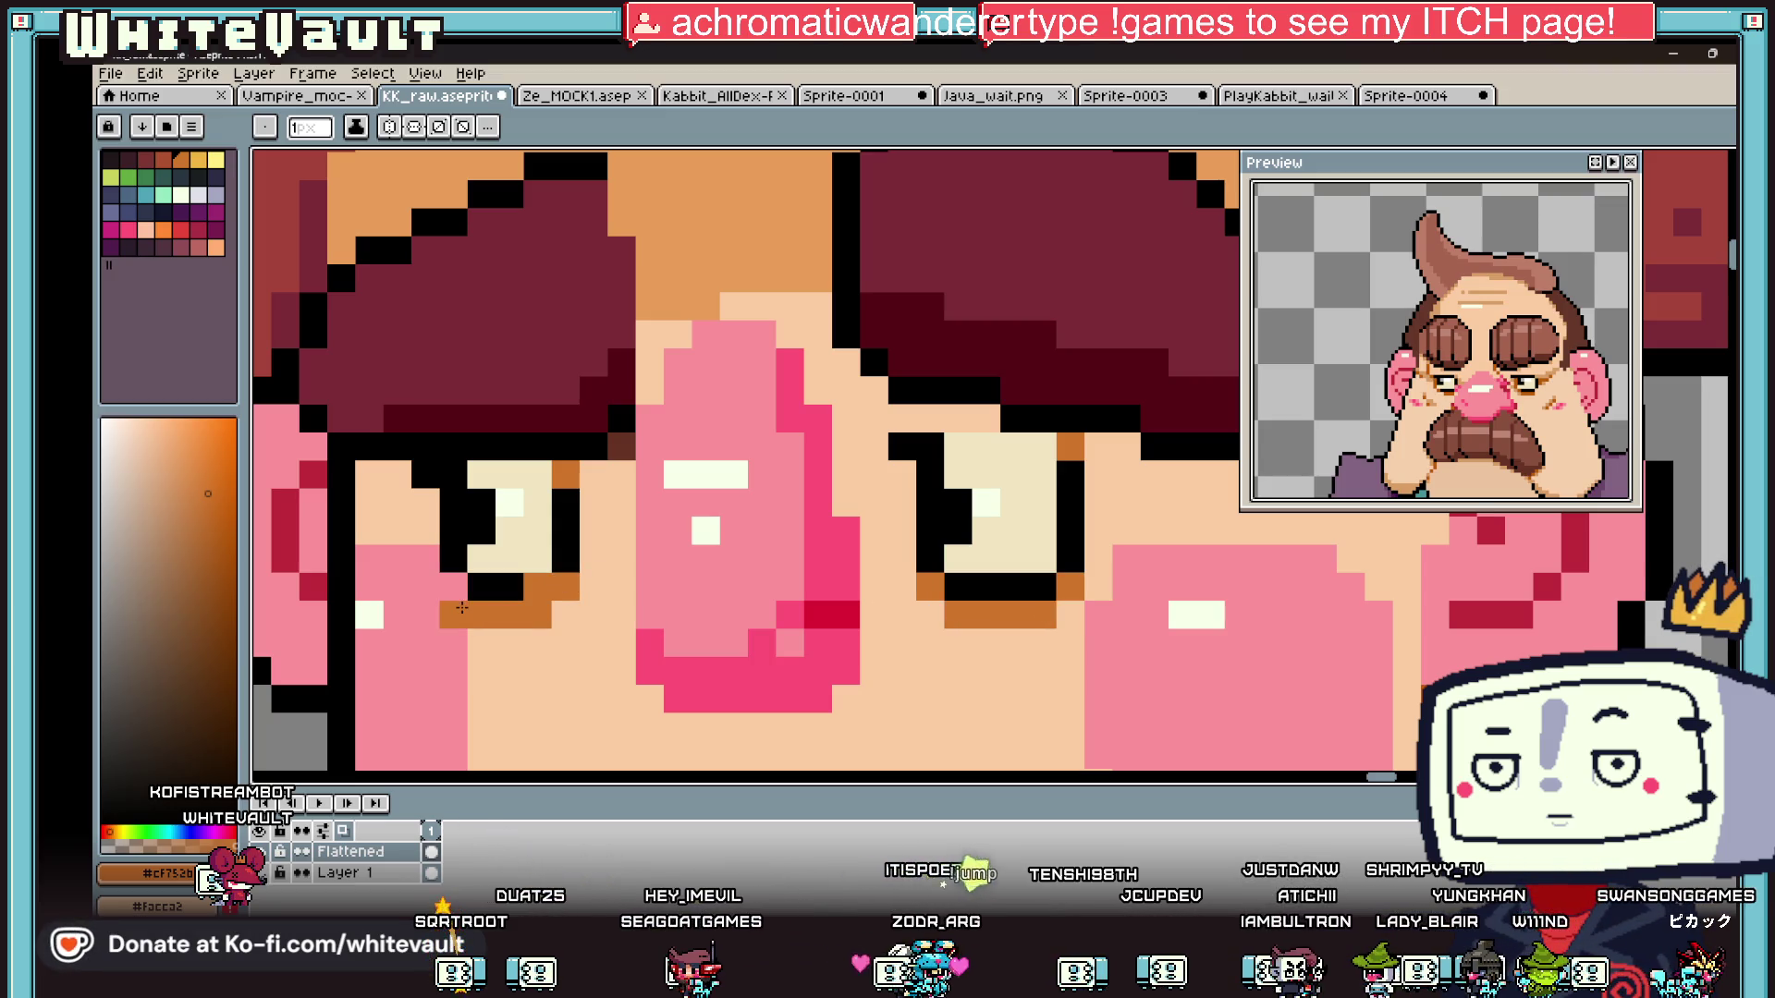
alt+click(407, 618)
click(453, 615)
alt+click(508, 545)
drag(481, 587, 565, 587)
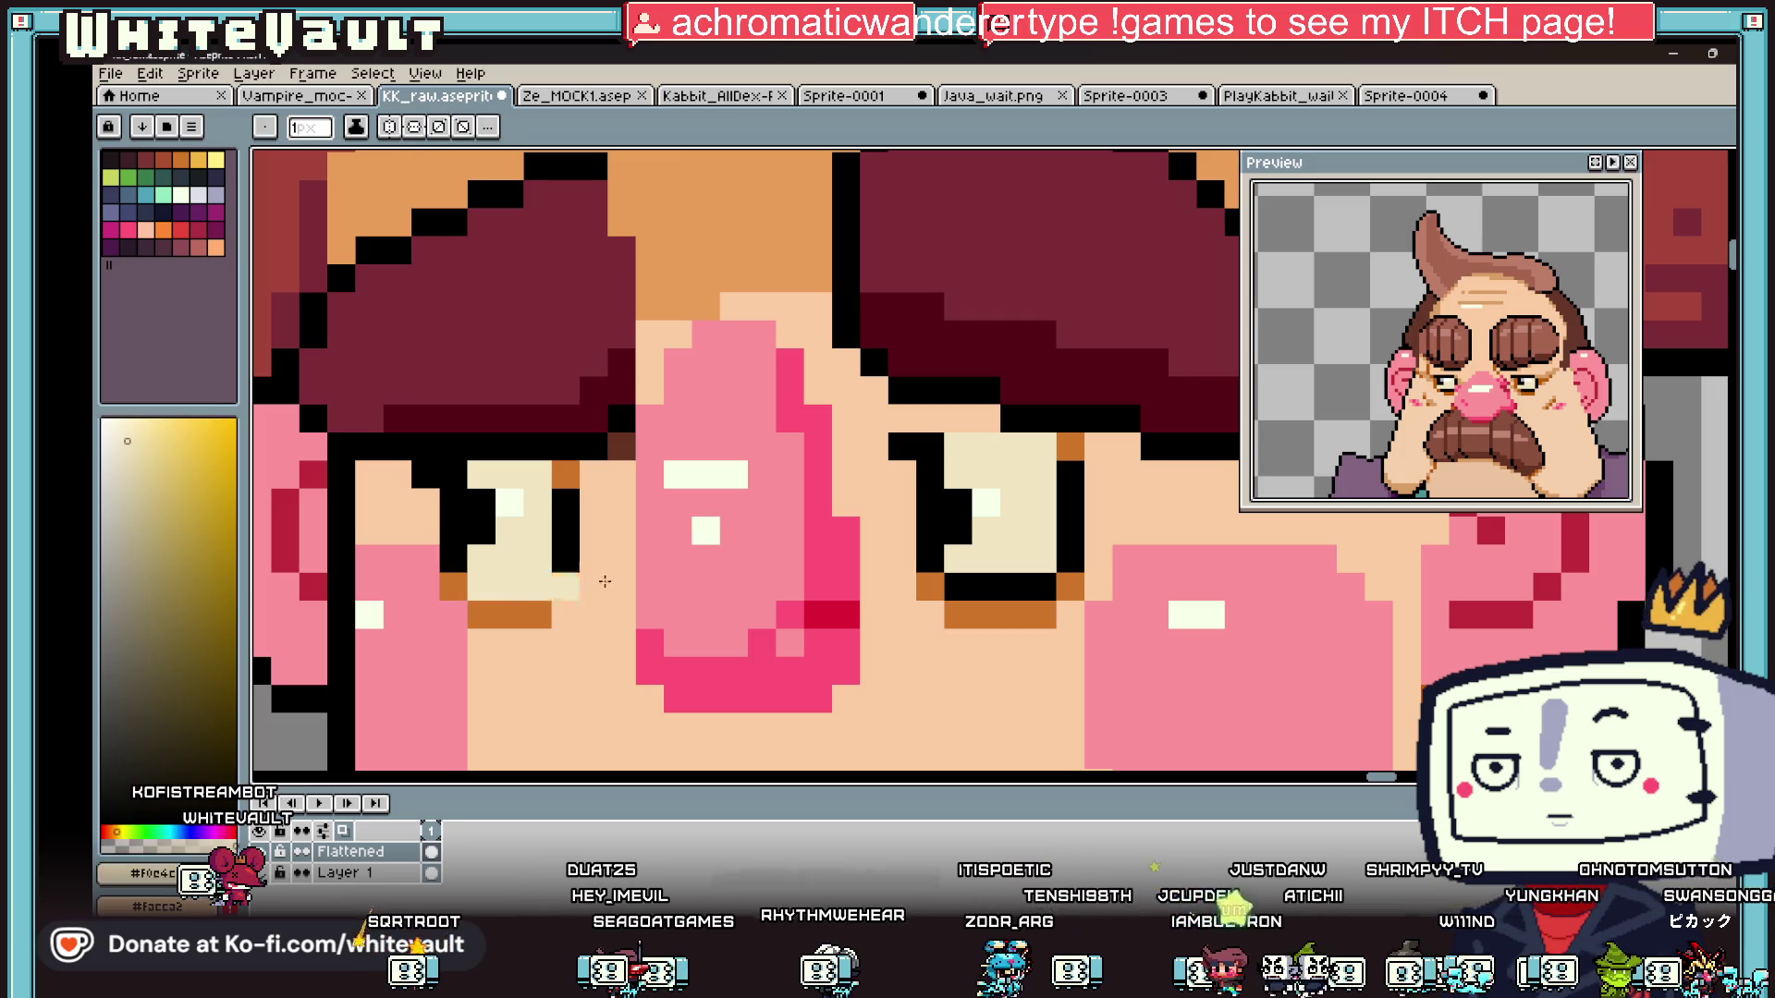
- Paint orange along the eyes' lower edges and over the left pupil column
scroll(1032, 576, down, 3)
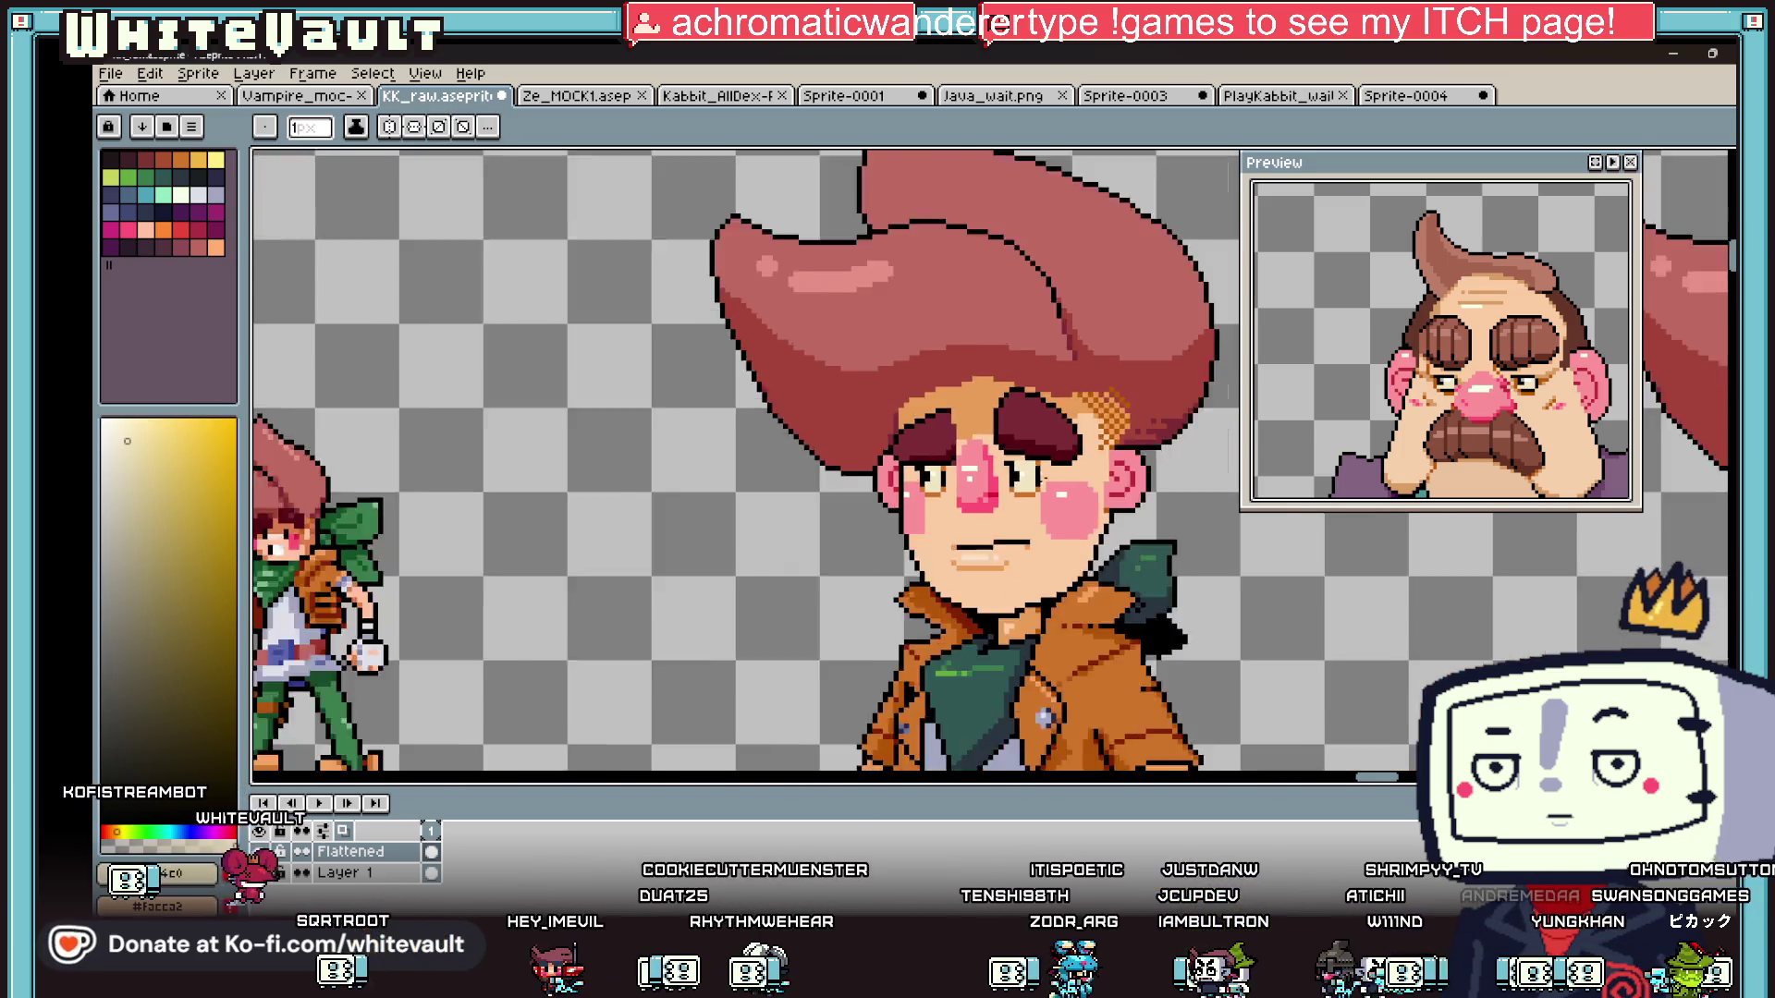
scroll(1121, 589, up, 3)
alt+click(1121, 589)
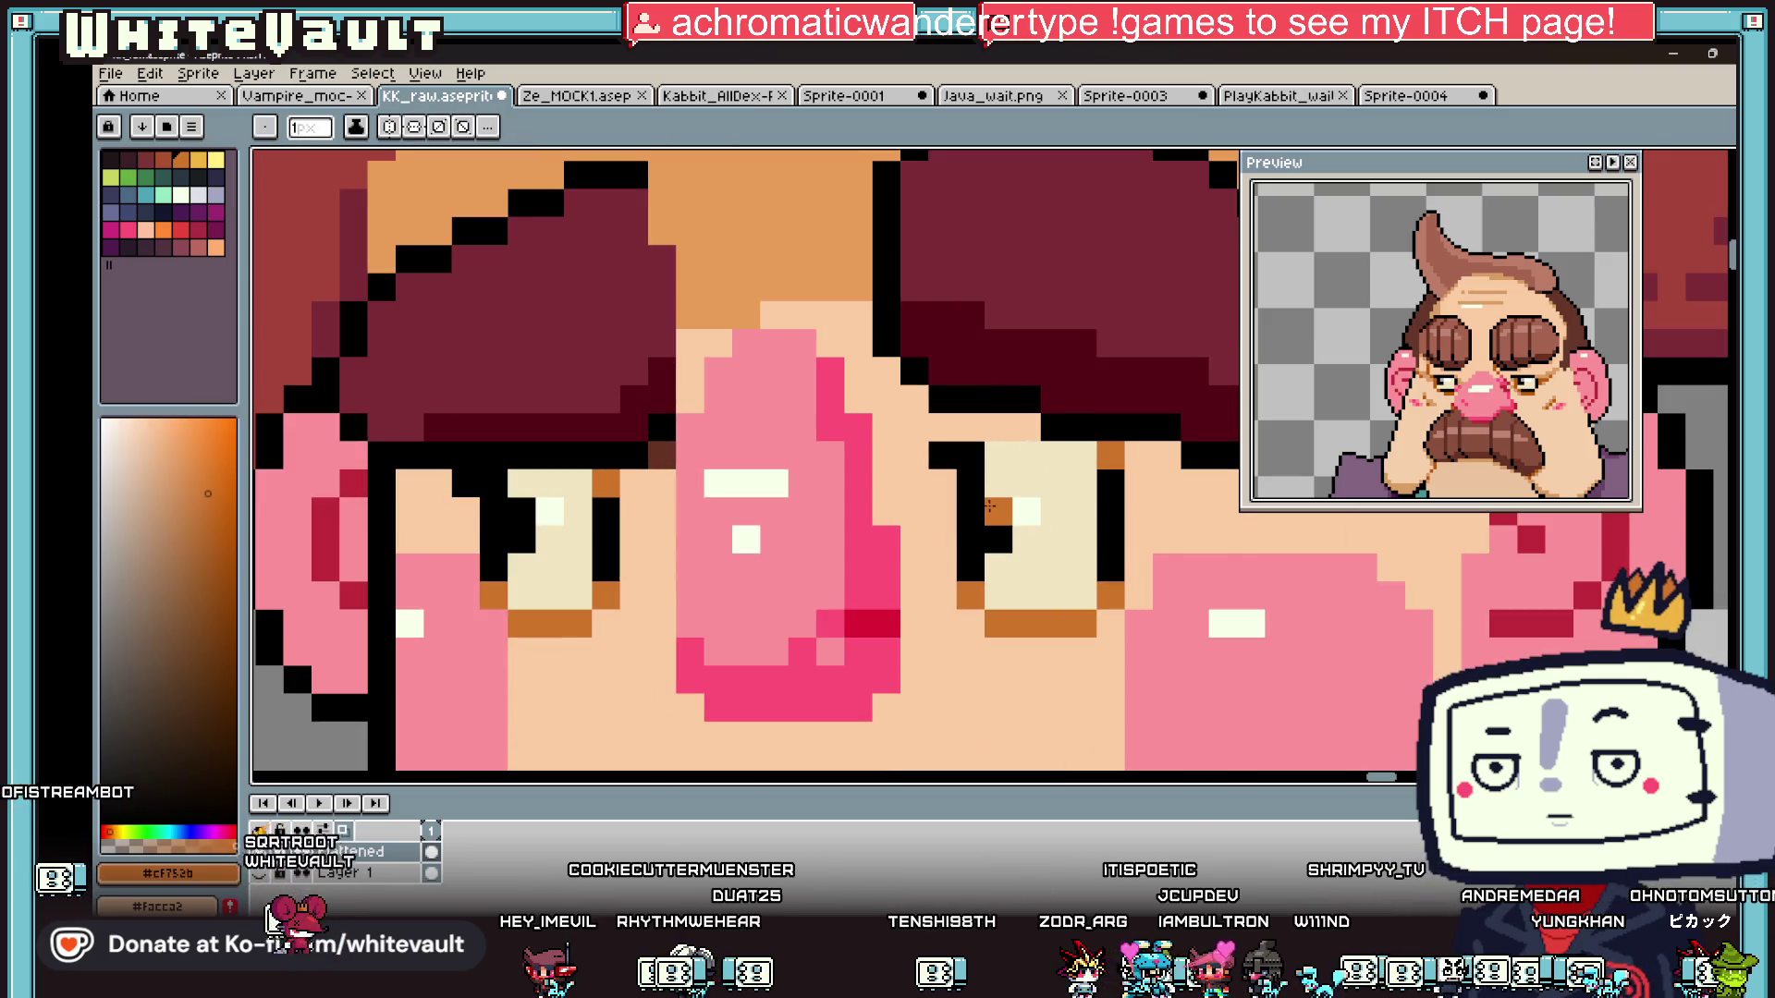
click(971, 513)
drag(971, 541, 971, 568)
click(578, 539)
drag(494, 510, 493, 568)
click(494, 482)
- Turn the black pixel atop the left eye to skin and extend the right eye's orange rim upward
right_click(466, 483)
click(994, 478)
key(ctrl+z)
click(971, 482)
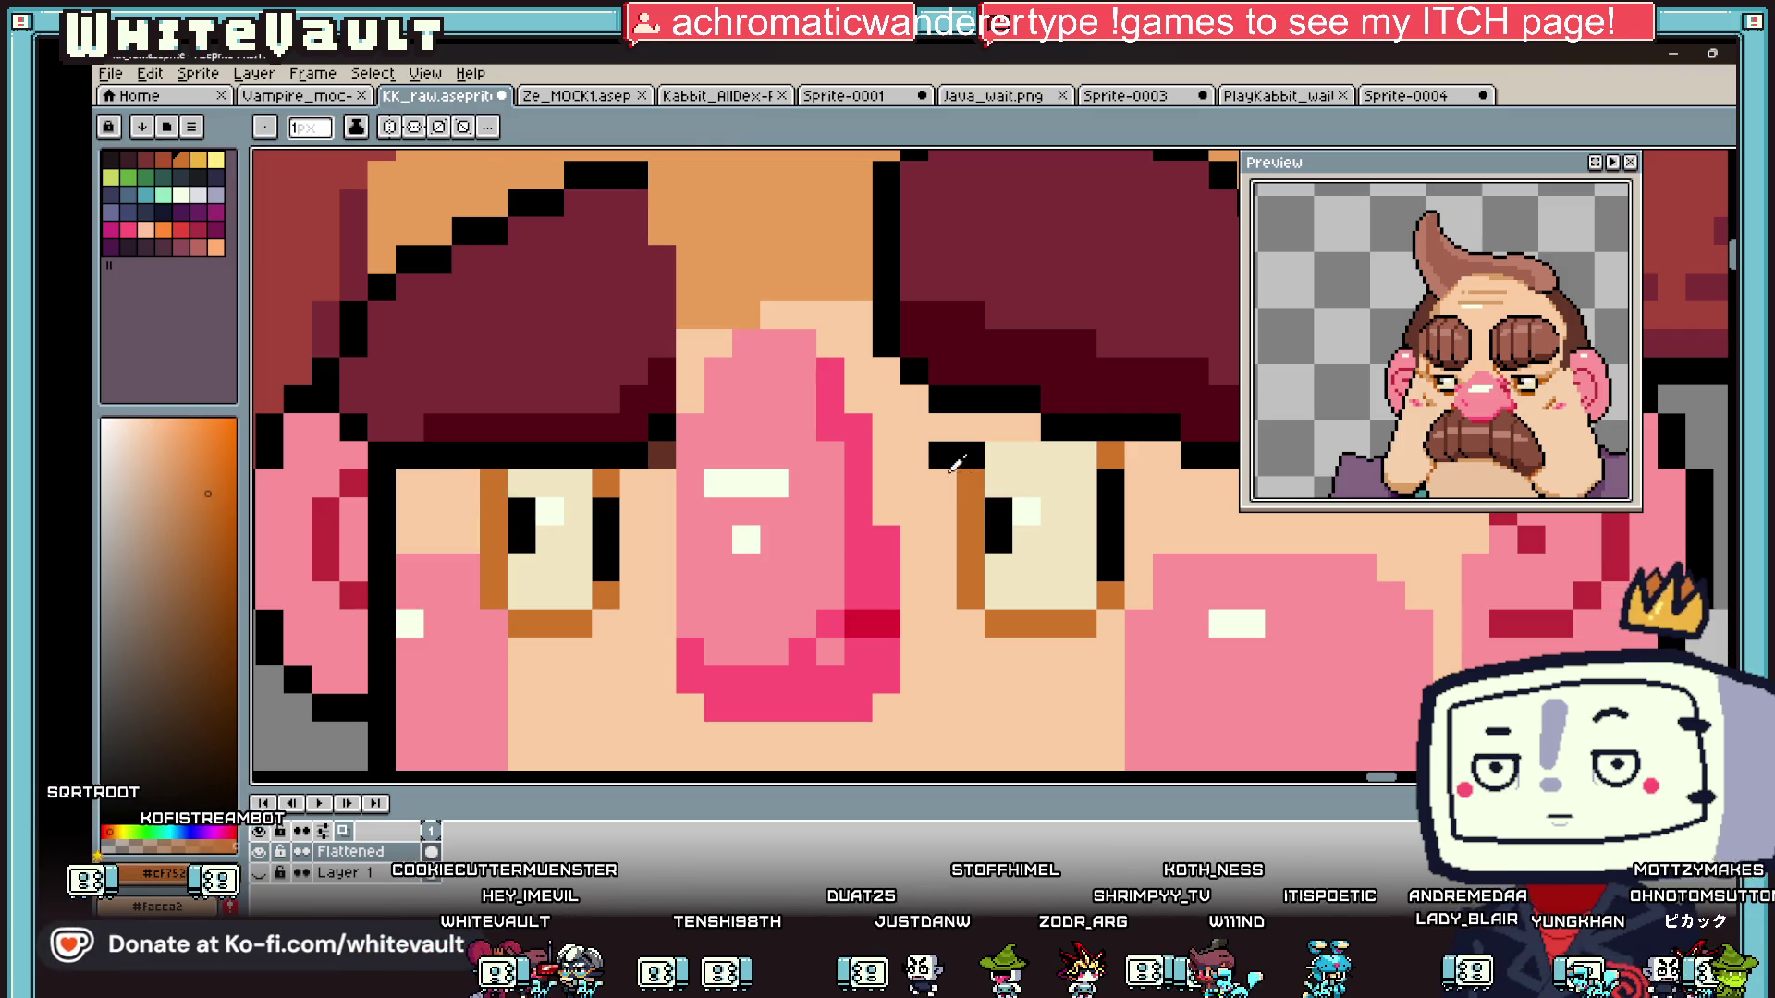
click(970, 454)
- Paint a brighter cream highlight in the right eye and shift the left eye's highlight right
scroll(980, 484, down, 3)
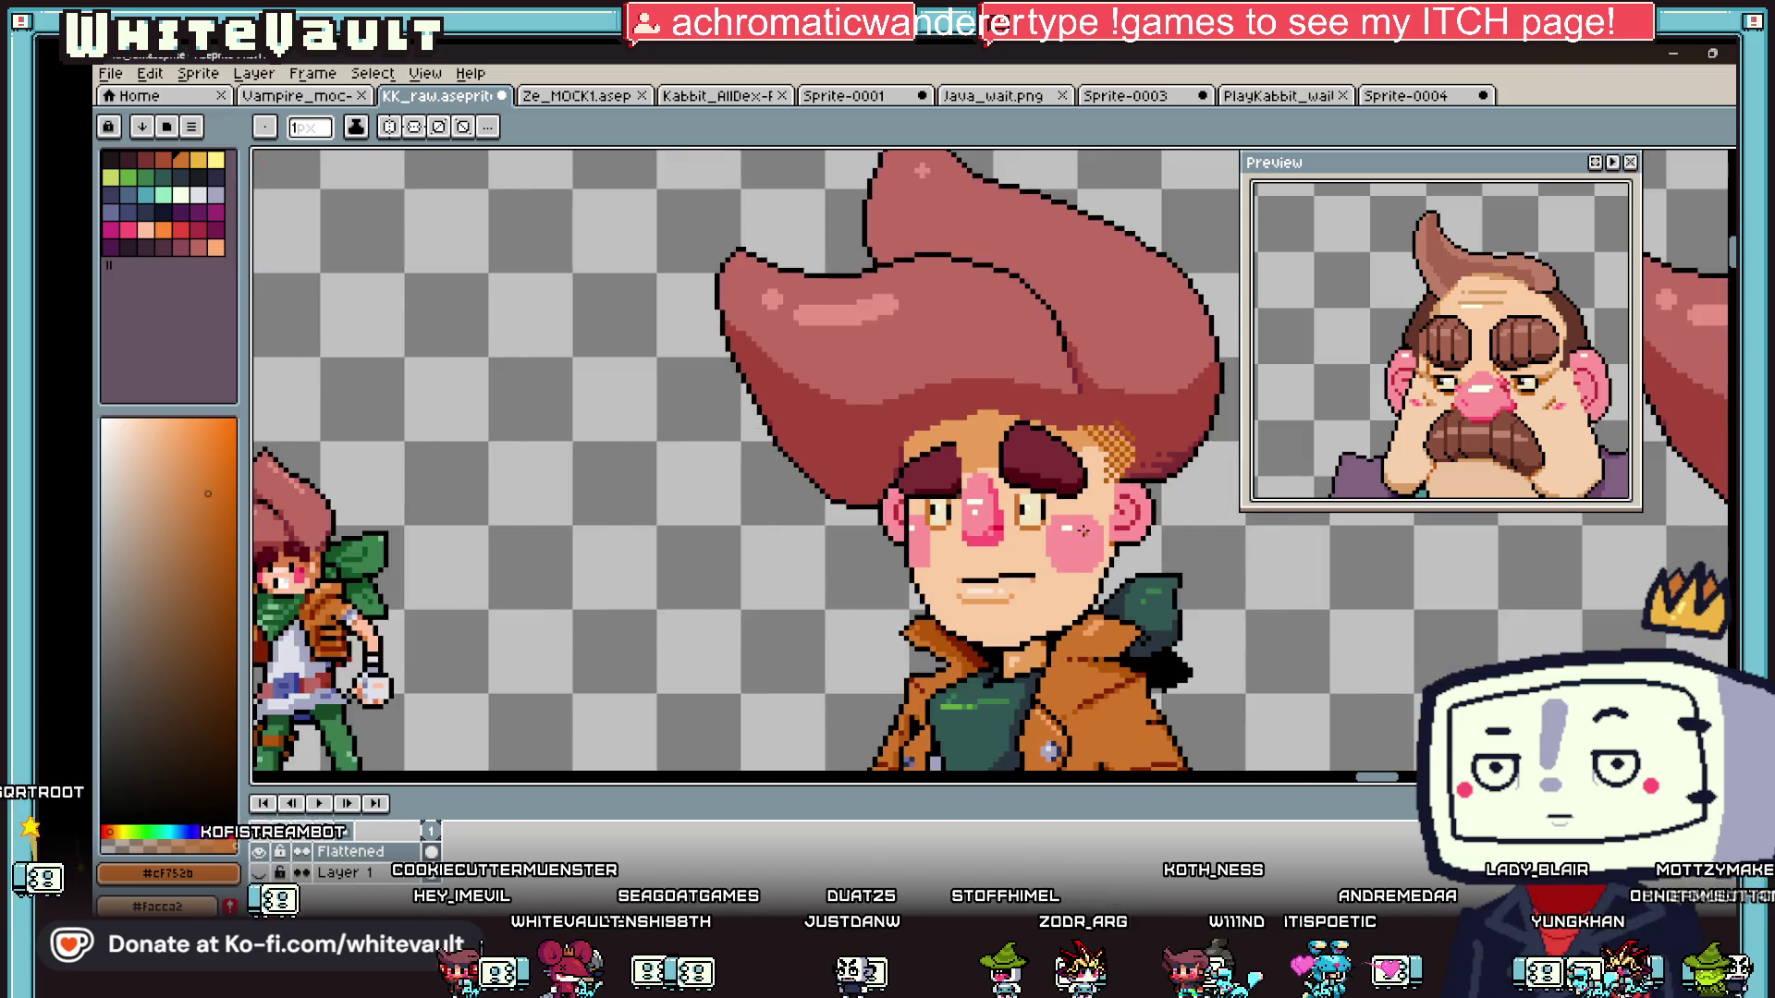
scroll(1017, 499, up, 4)
alt+click(1035, 509)
drag(1043, 496, 1084, 496)
click(370, 496)
- Enlarge both black pupils with an extra pixel below each
alt+click(287, 499)
drag(328, 499, 333, 532)
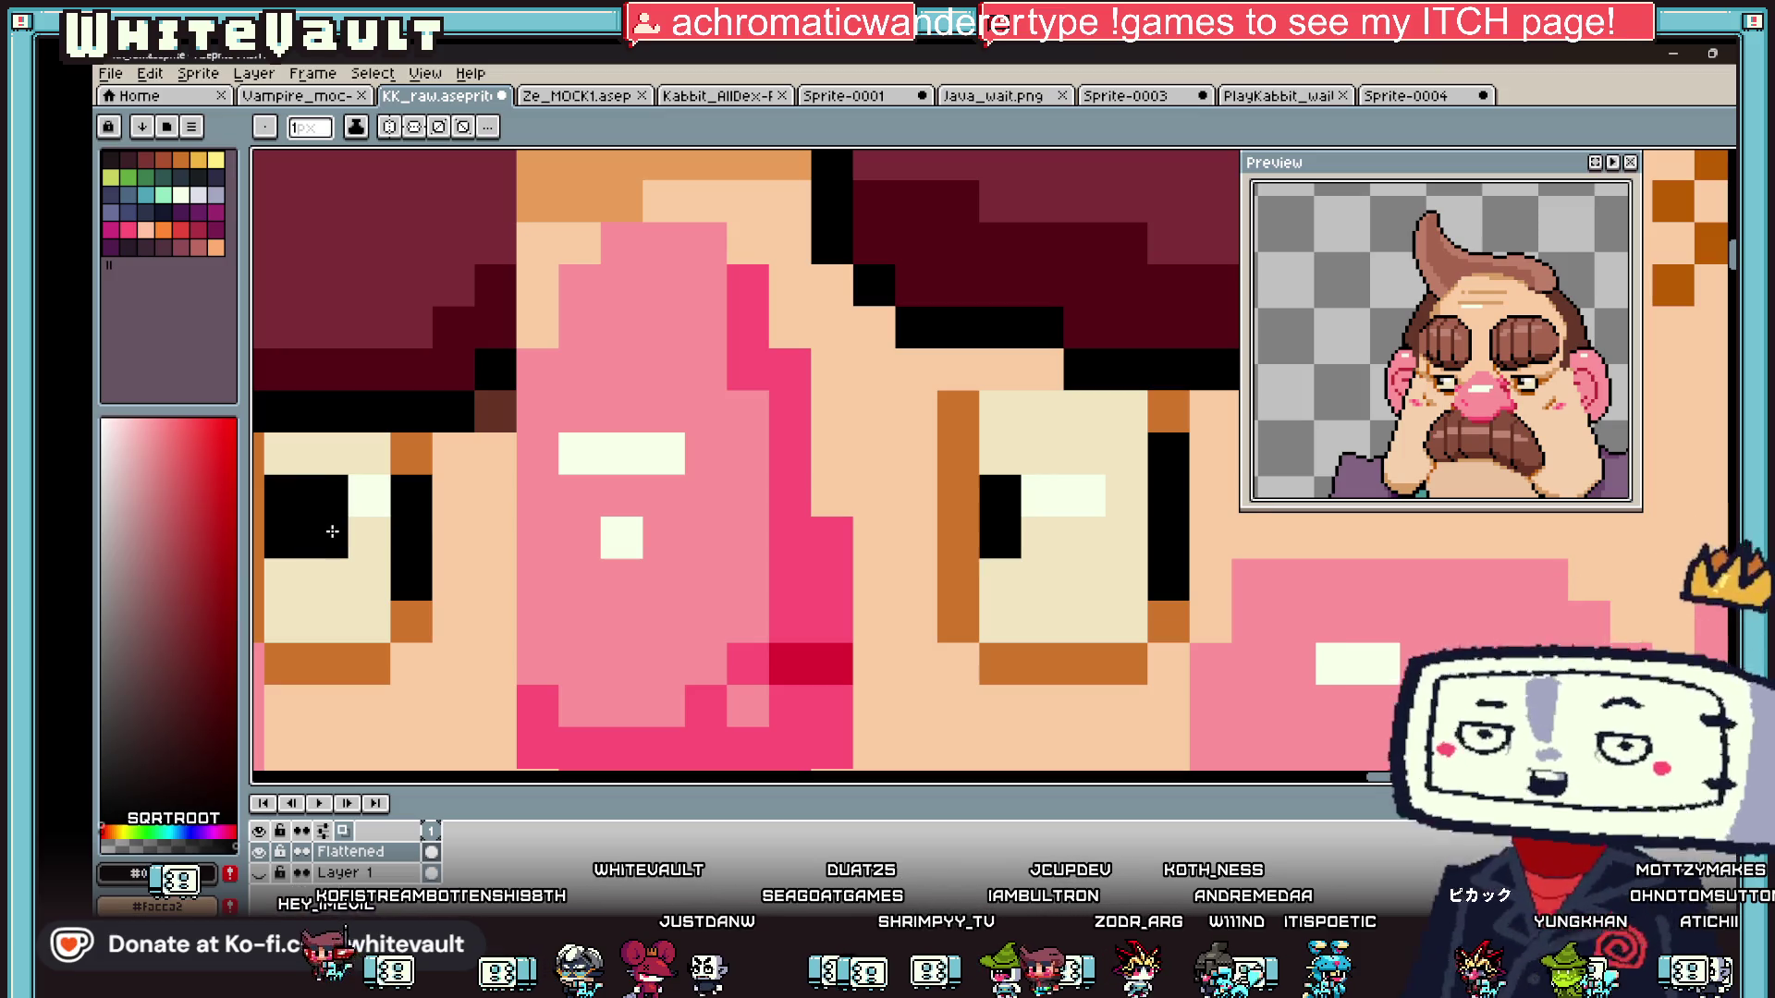
click(282, 574)
key(ctrl+z)
click(1001, 577)
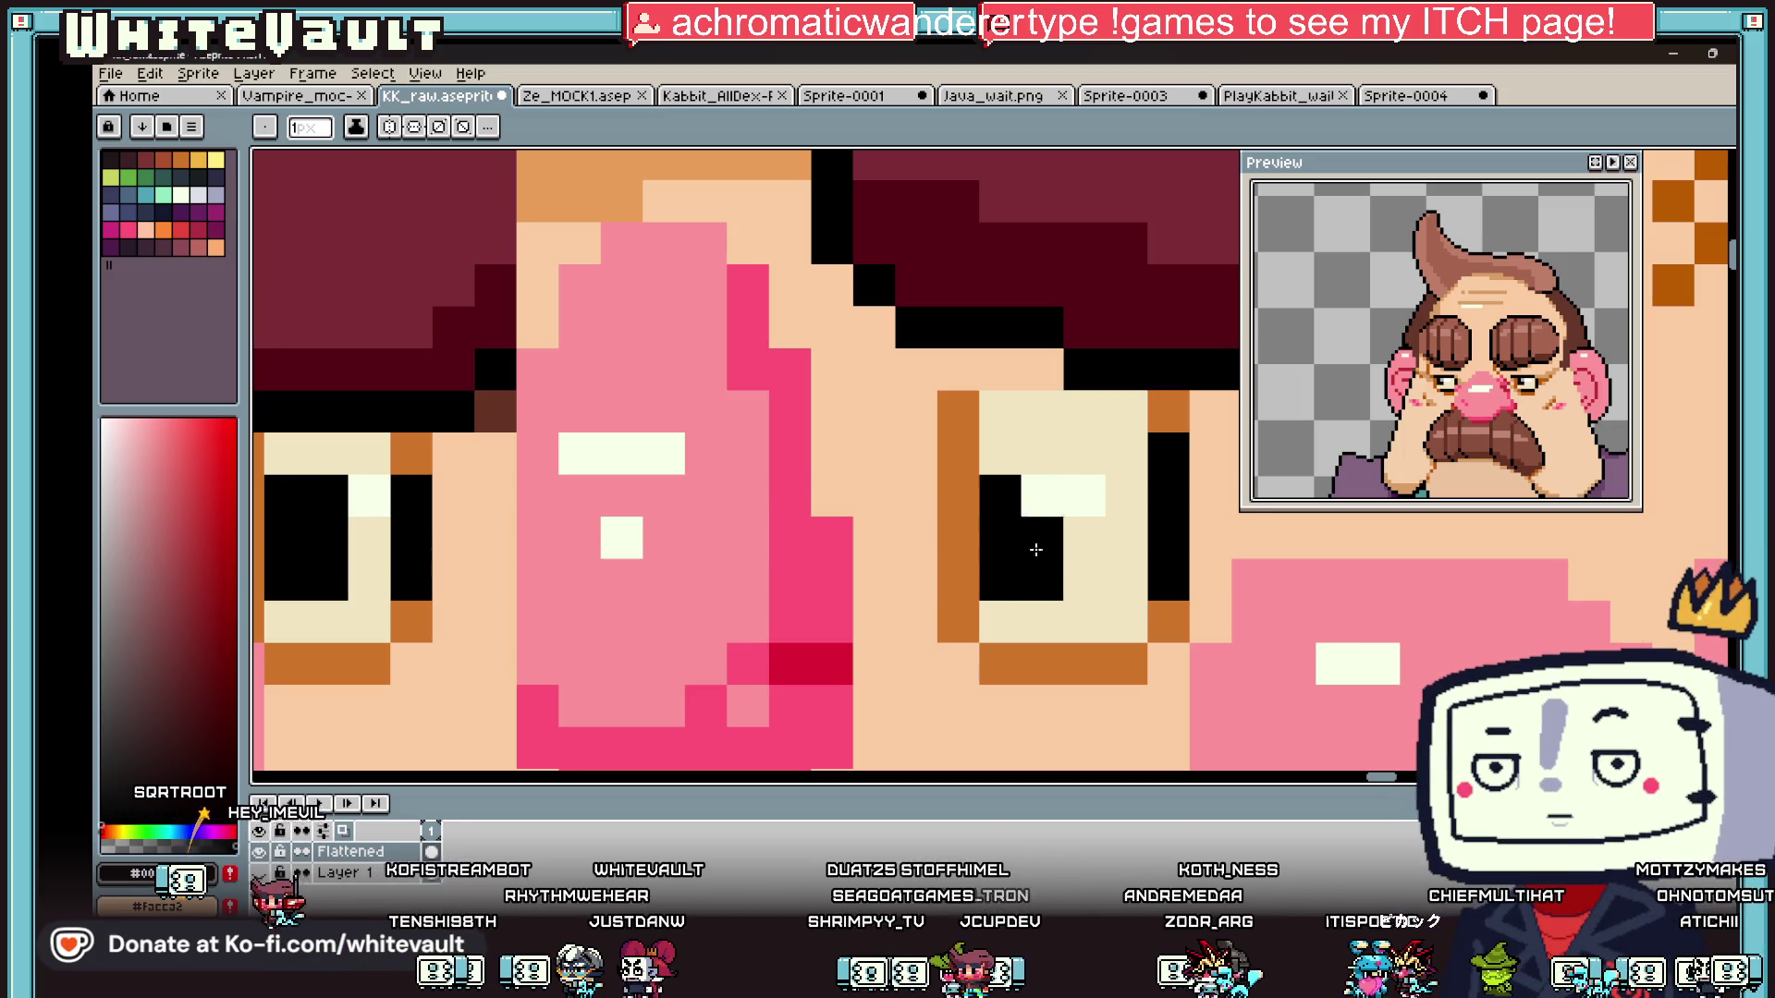
- Pick the orange-brown eye colour from the canvas
scroll(1021, 514, down, 6)
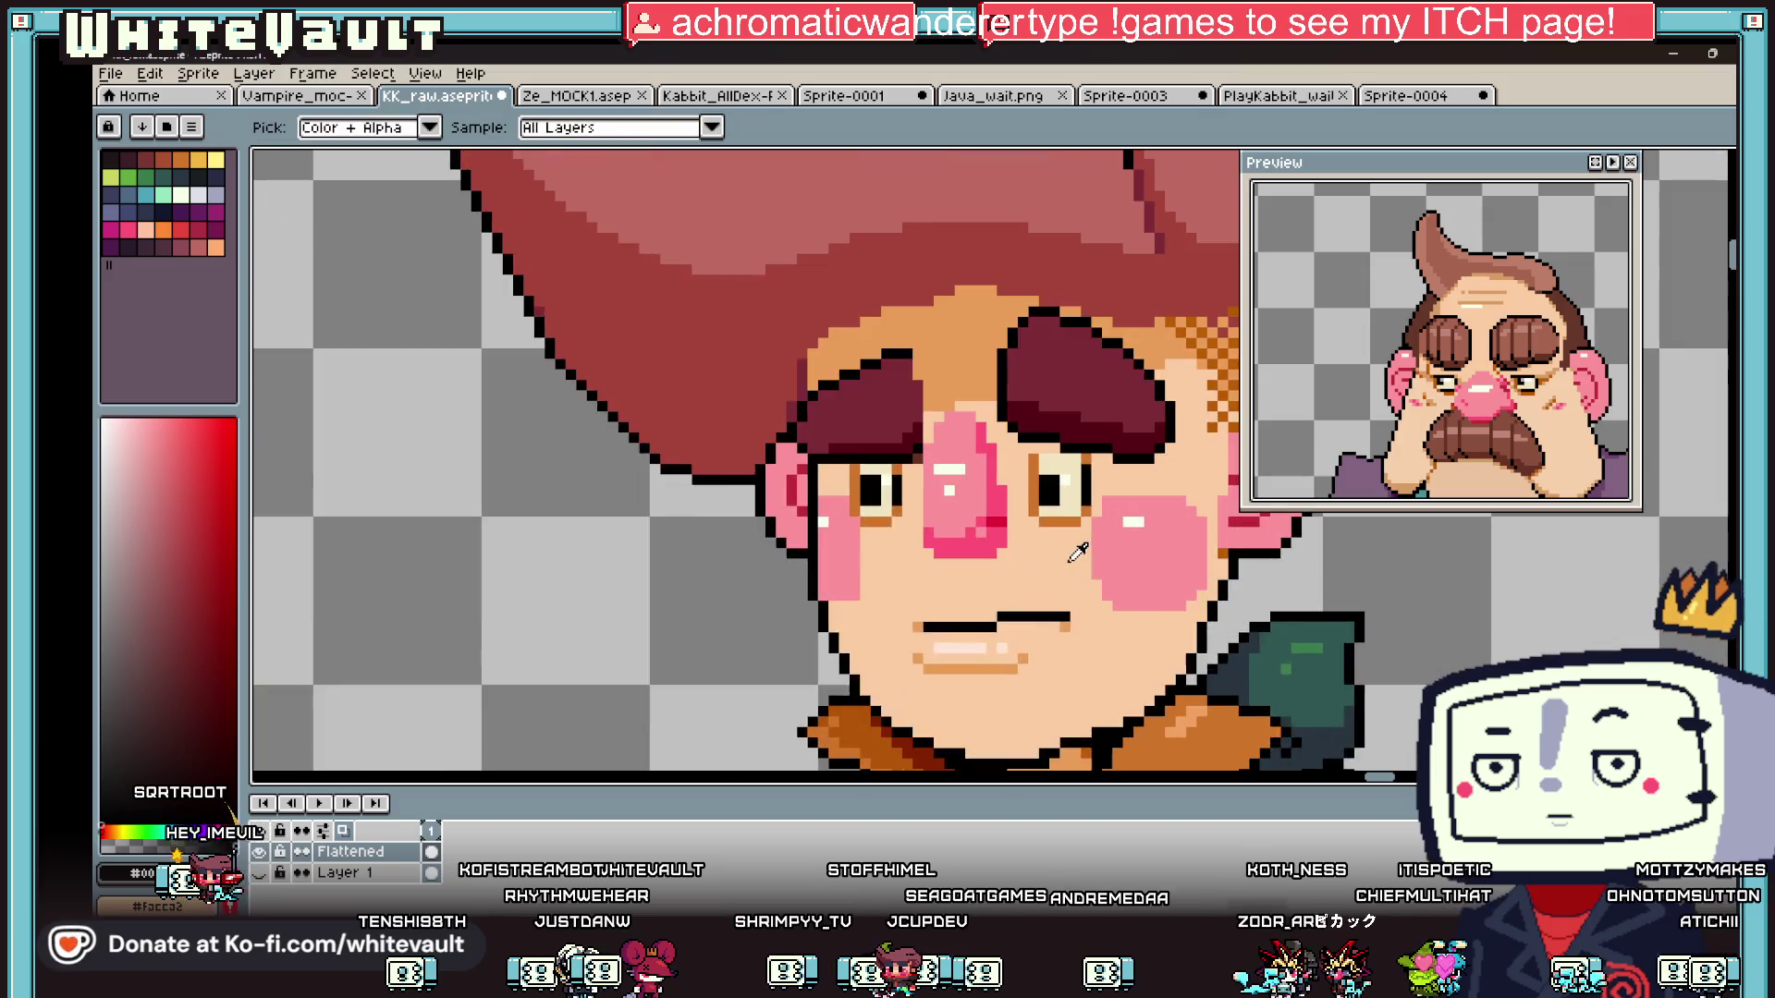
scroll(1065, 592, up, 4)
alt+click(1088, 514)
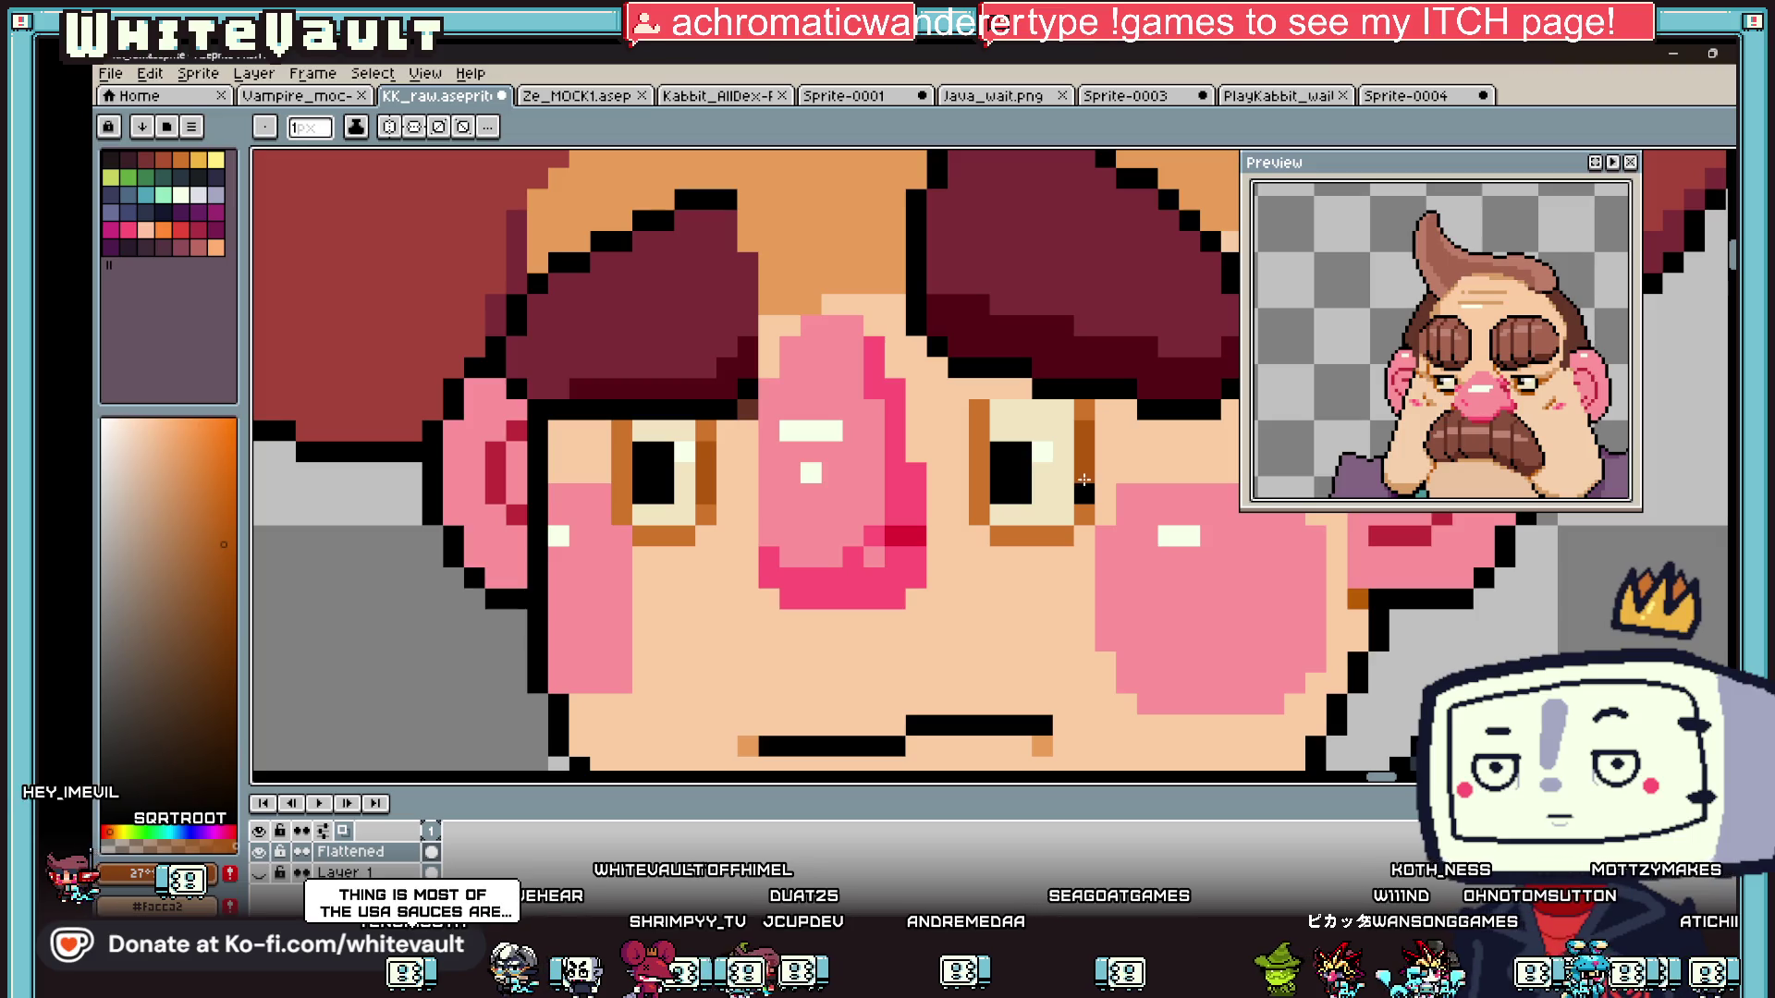
scroll(1086, 491, down, 4)
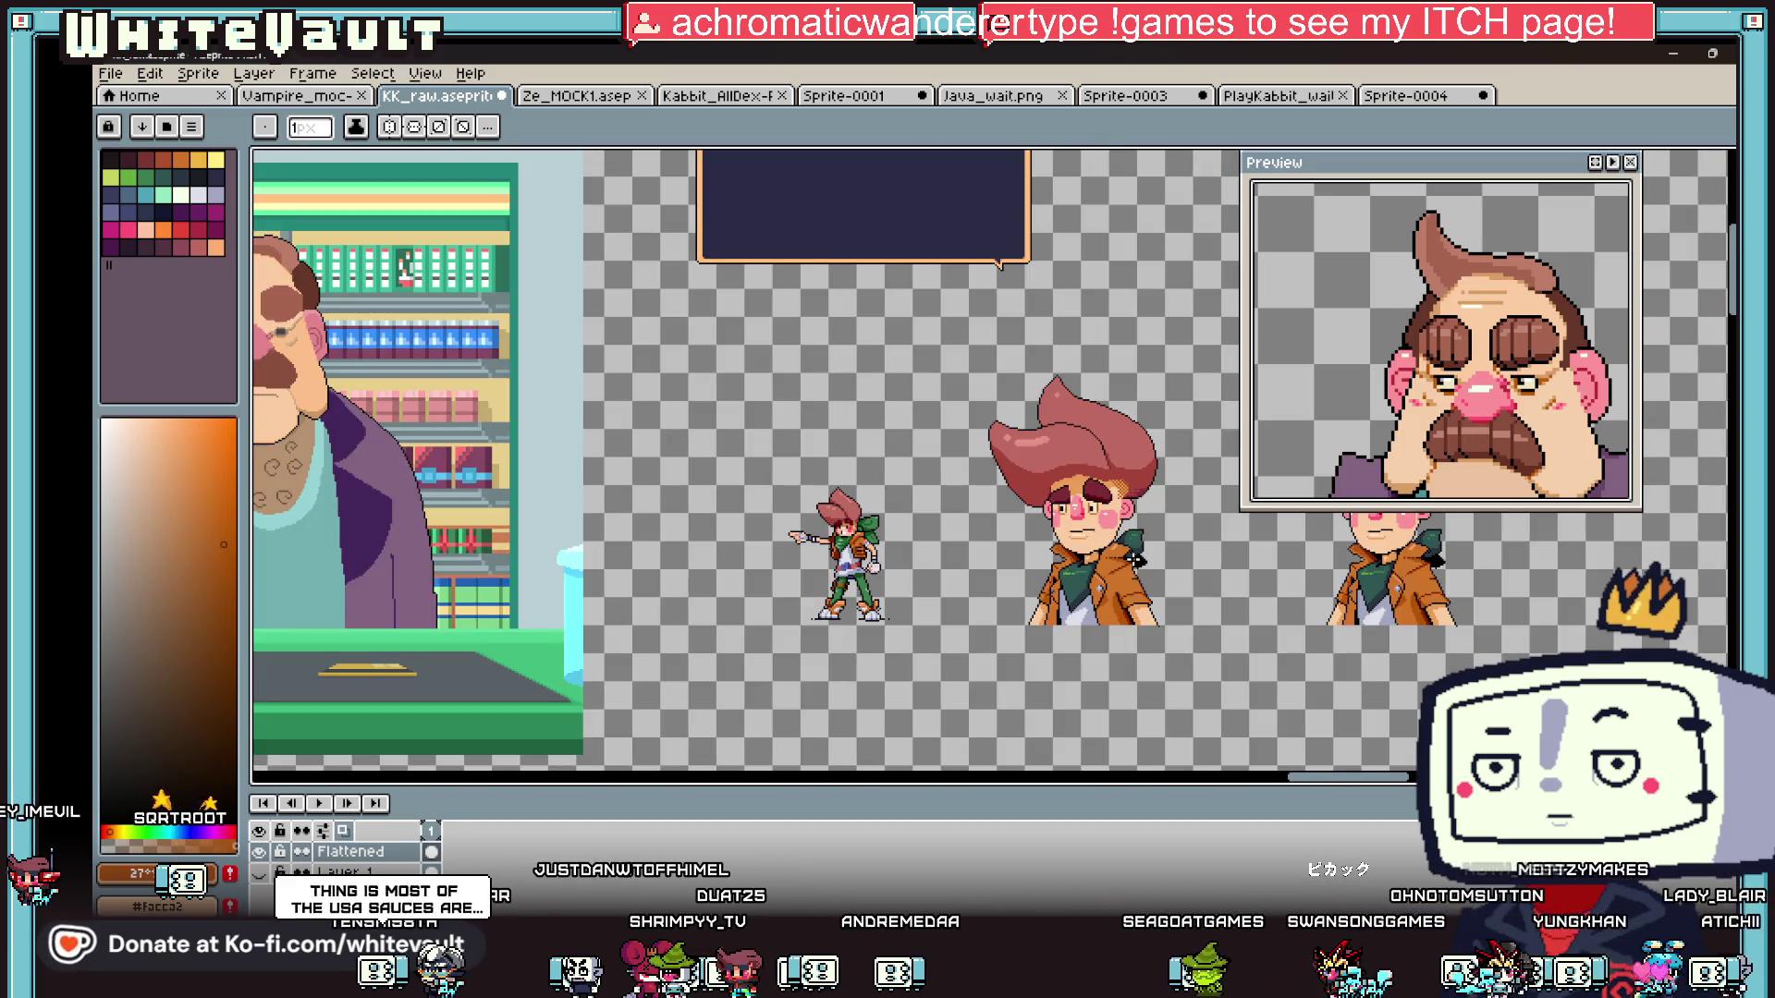
scroll(1128, 536, up, 5)
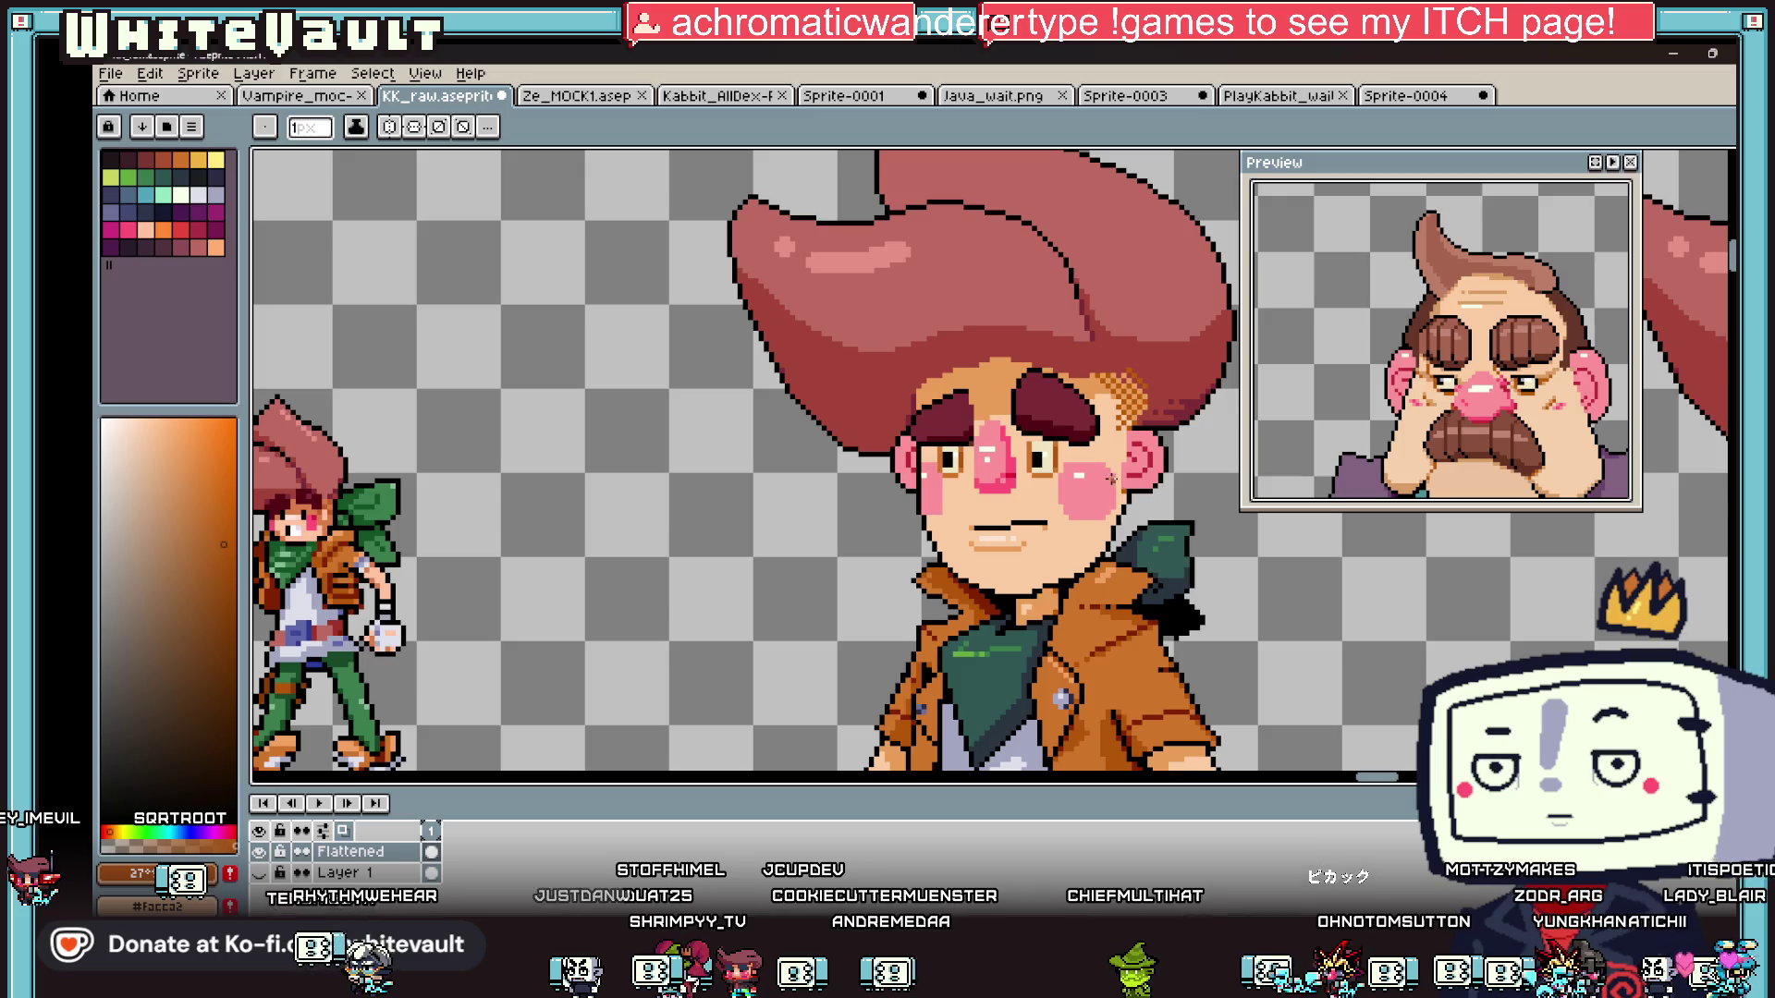
scroll(987, 418, up, 1)
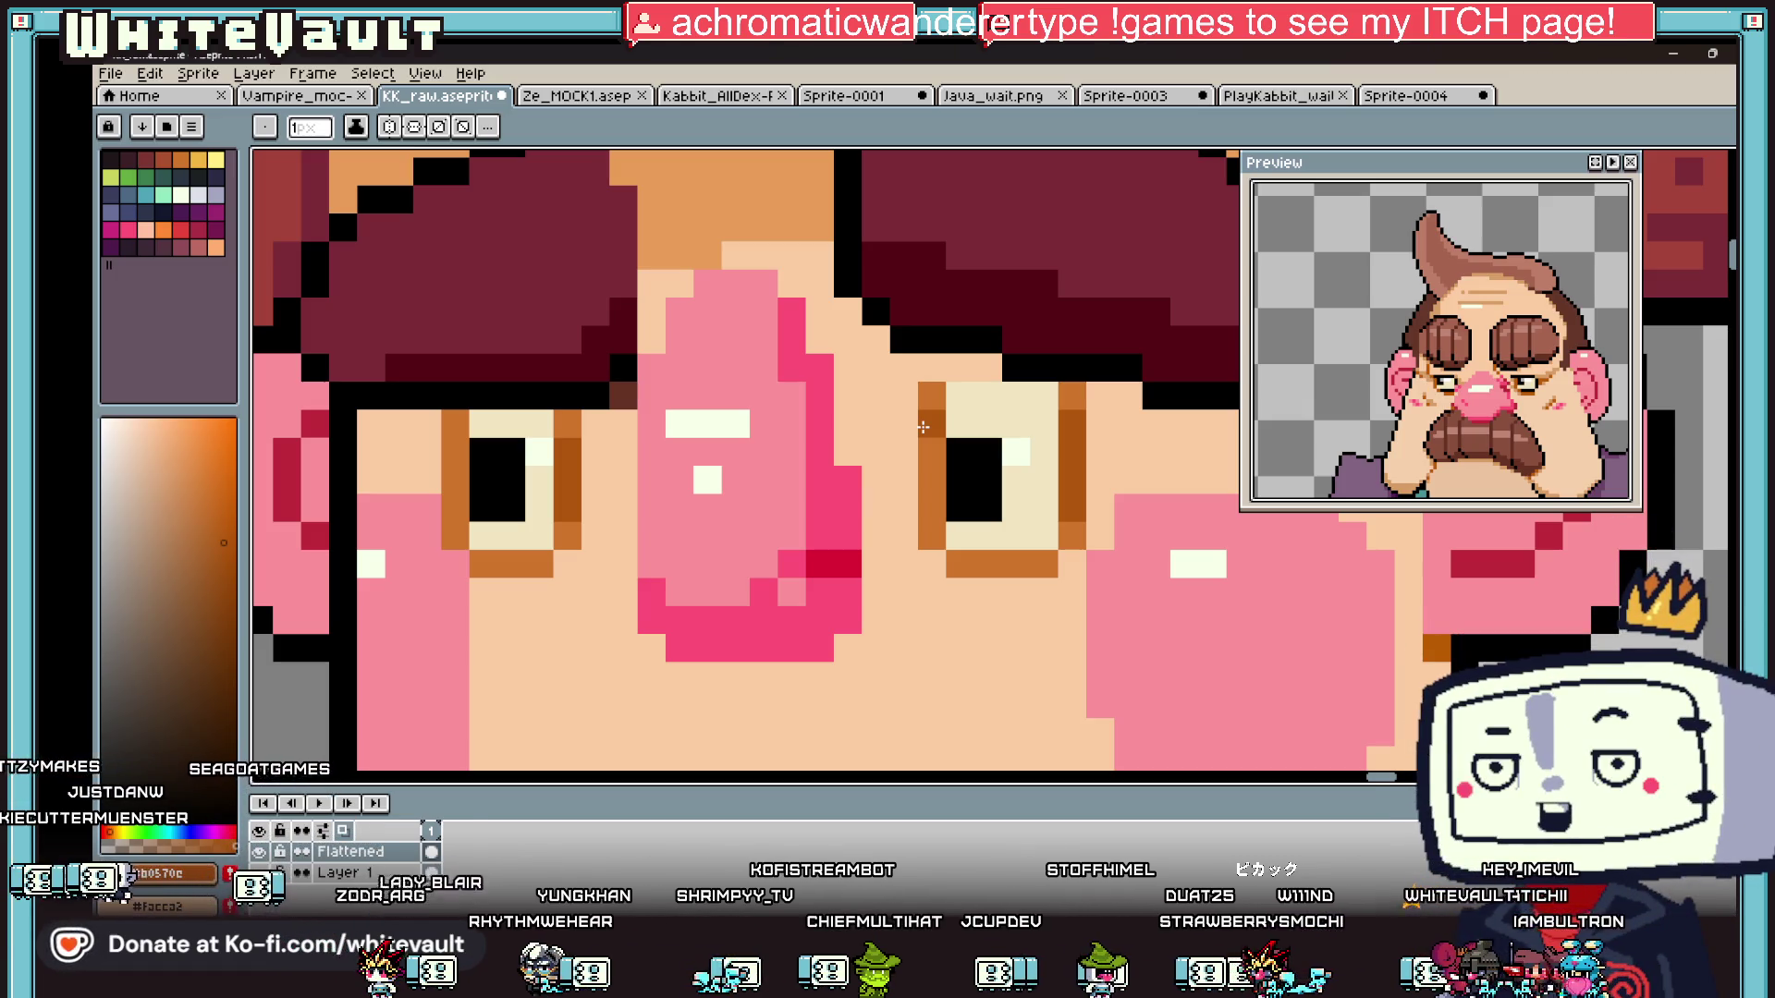
- Marquee-select the right eyebrow, move it toward the nose and commit it
scroll(923, 427, down, 6)
scroll(813, 319, up, 6)
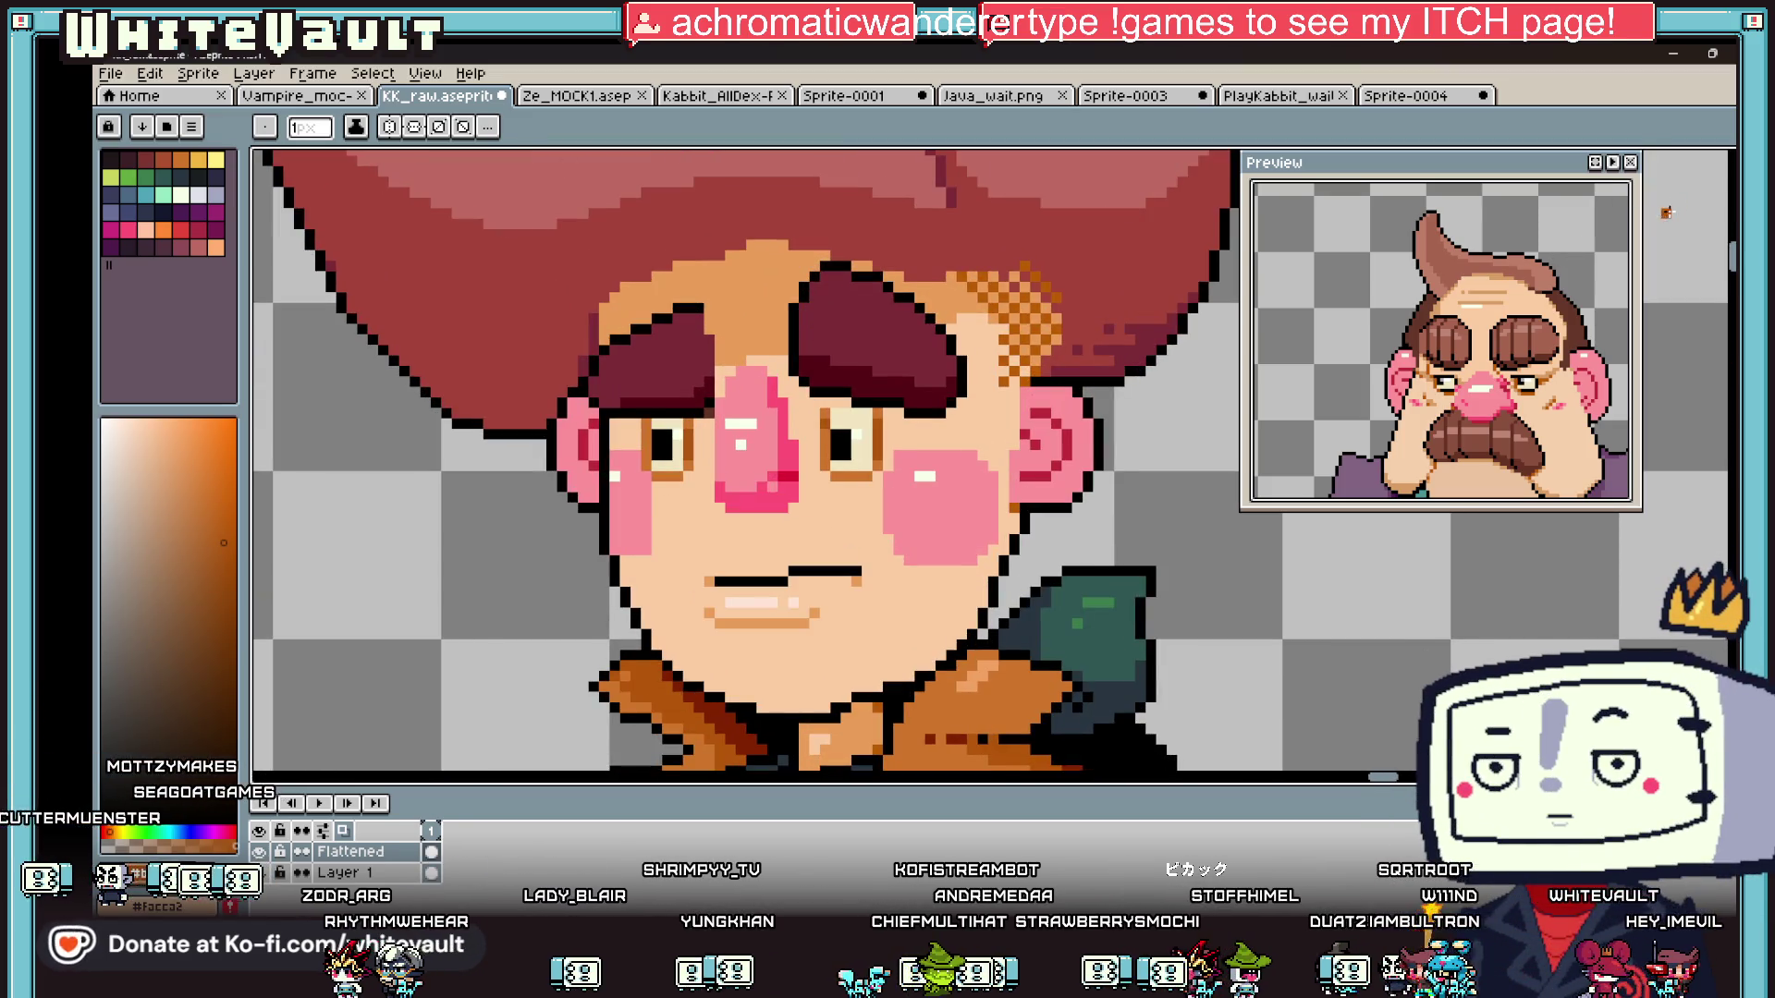
click(1729, 159)
scroll(842, 314, up, 2)
drag(733, 223, 904, 479)
mouse_move(795, 268)
mouse_down()
mouse_move(879, 464)
mouse_move(945, 499)
mouse_up()
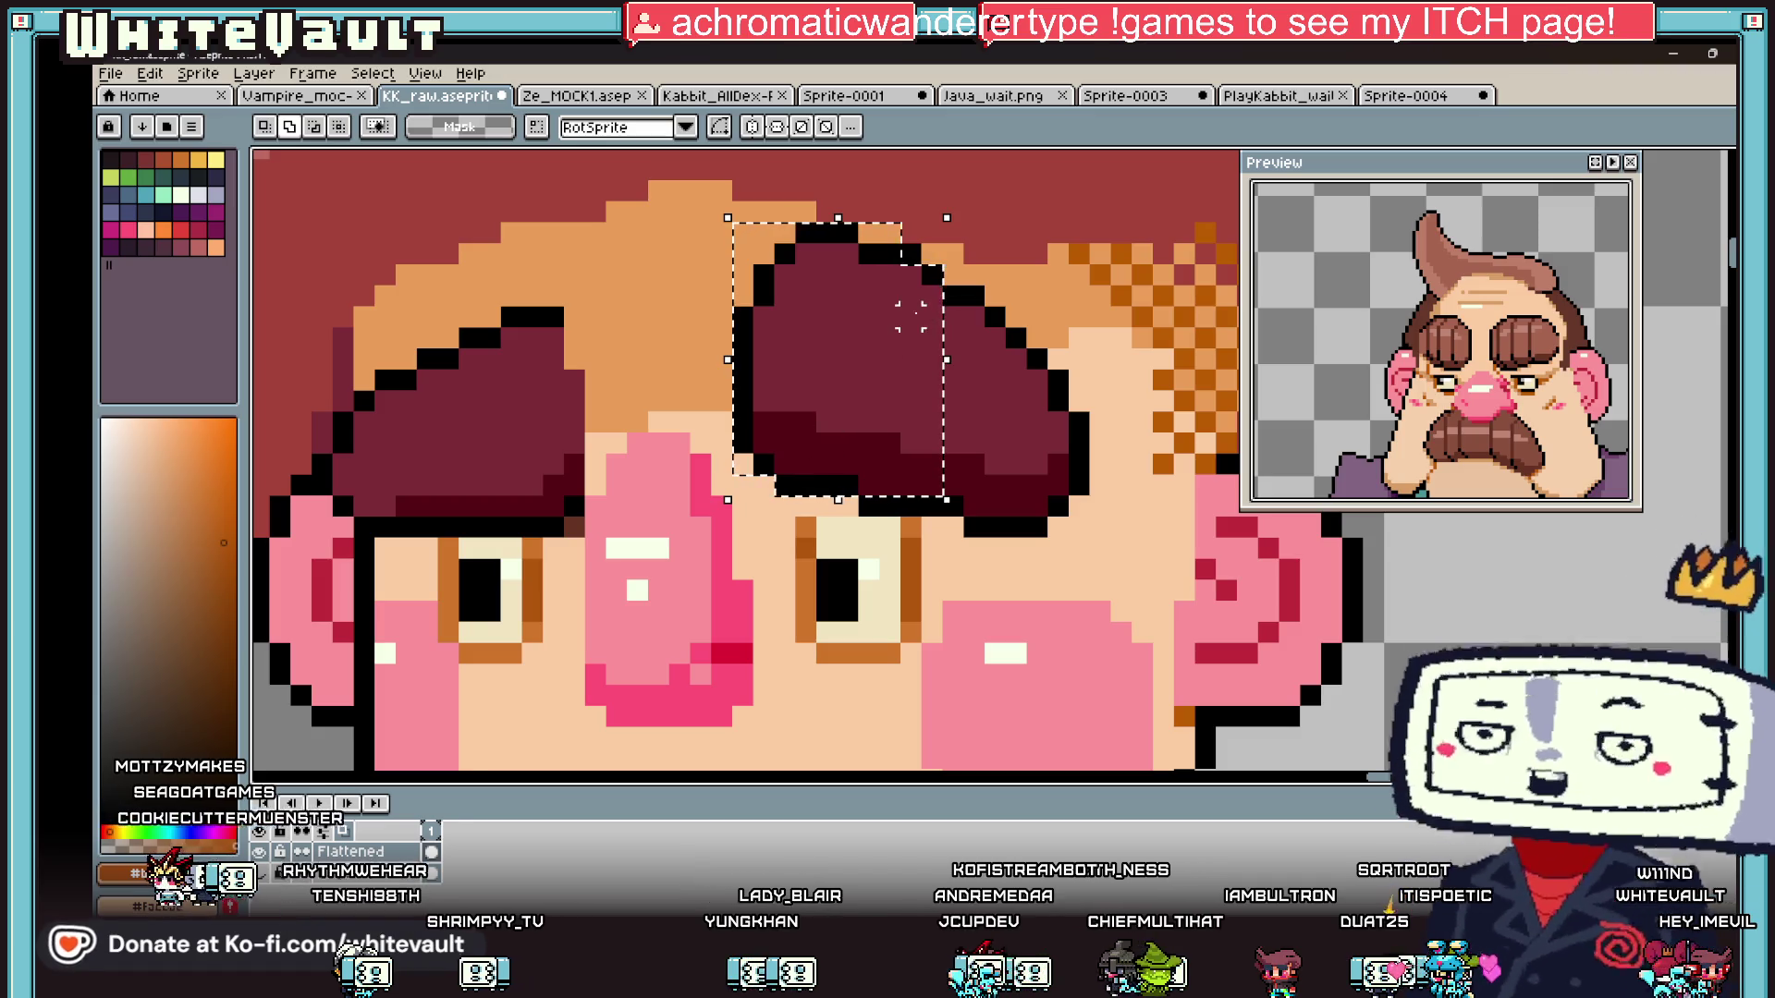
drag(910, 286, 1051, 520)
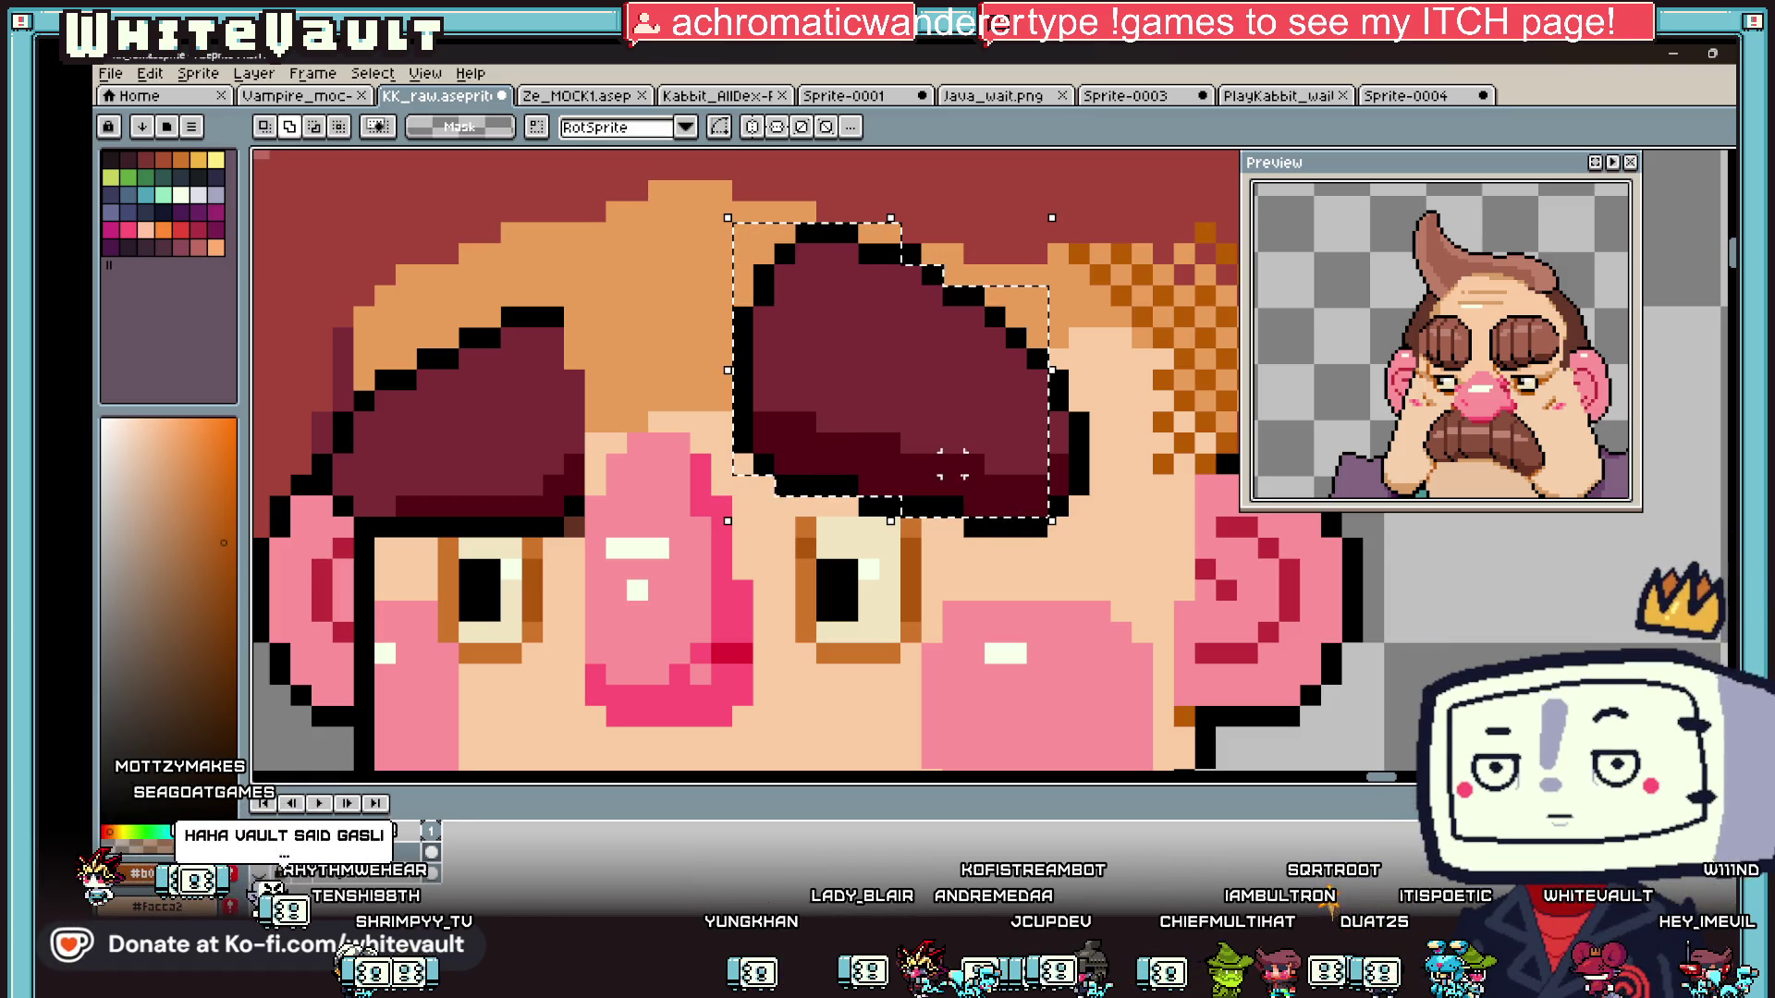
mouse_move(986, 351)
mouse_down()
mouse_move(1104, 565)
mouse_move(1058, 543)
mouse_move(1022, 554)
mouse_move(1042, 565)
mouse_up()
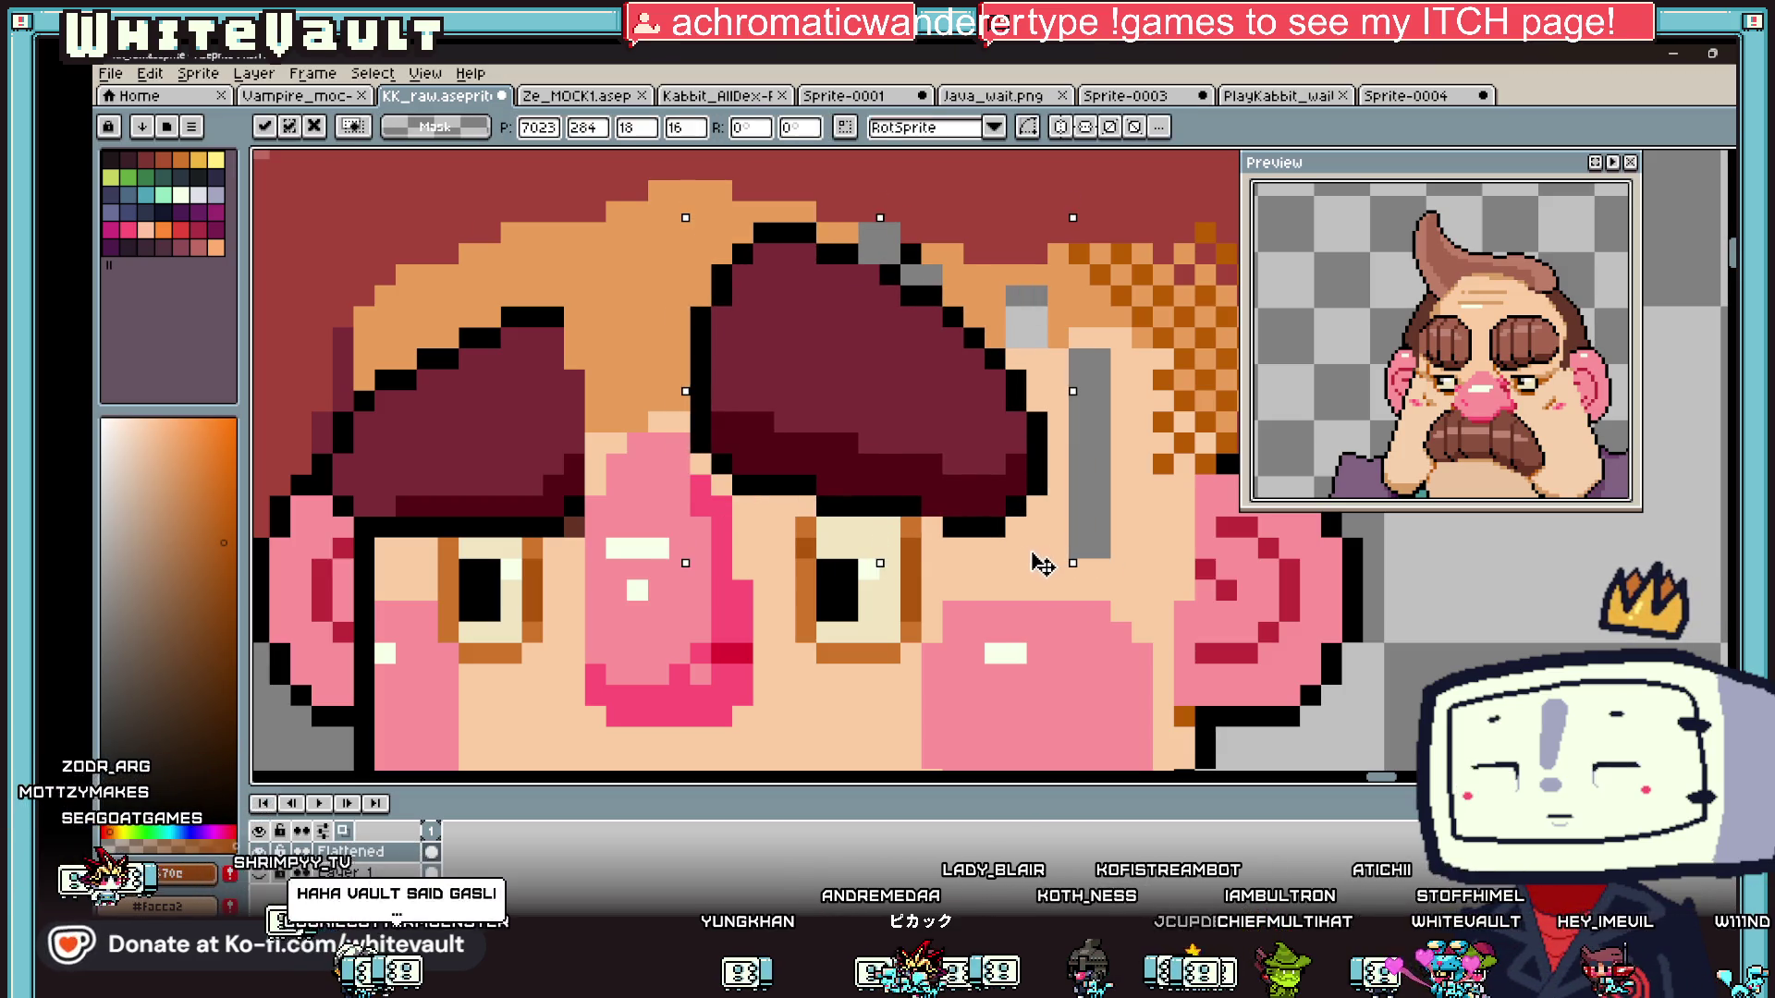
key(ctrl+d)
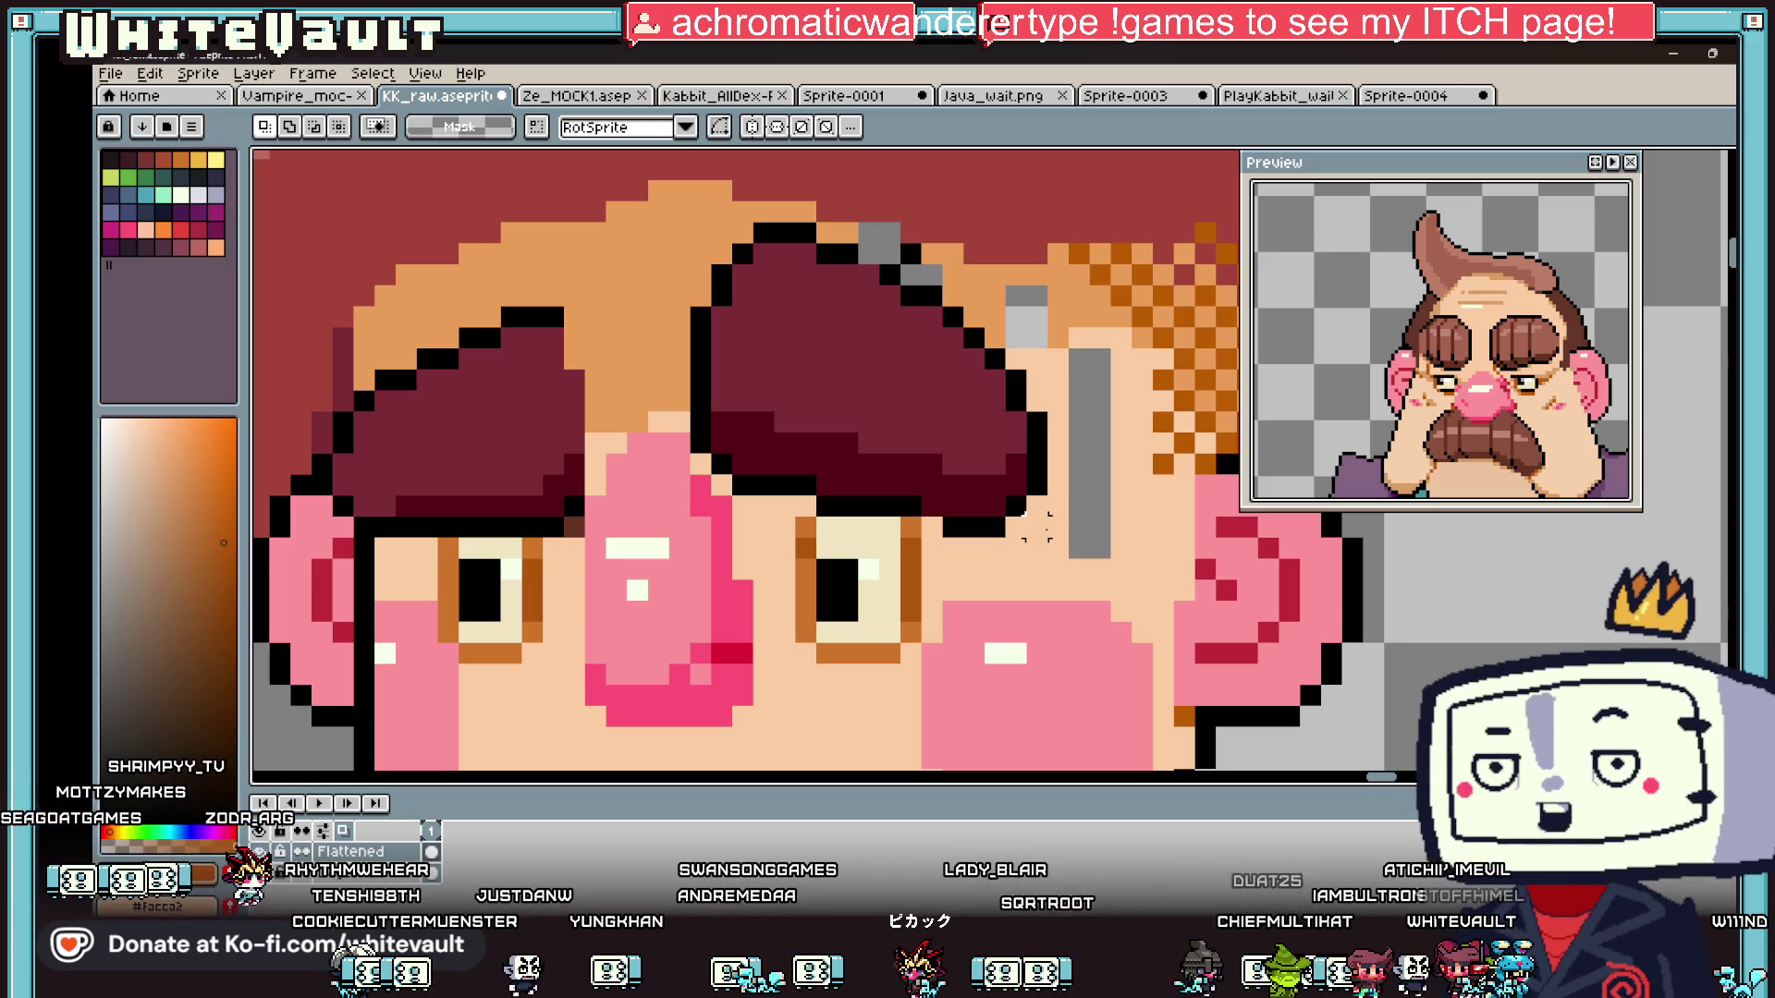
- Bucket-fill the exposed grey gaps with hair orange and the strip beside the nose with skin
scroll(870, 348, down, 3)
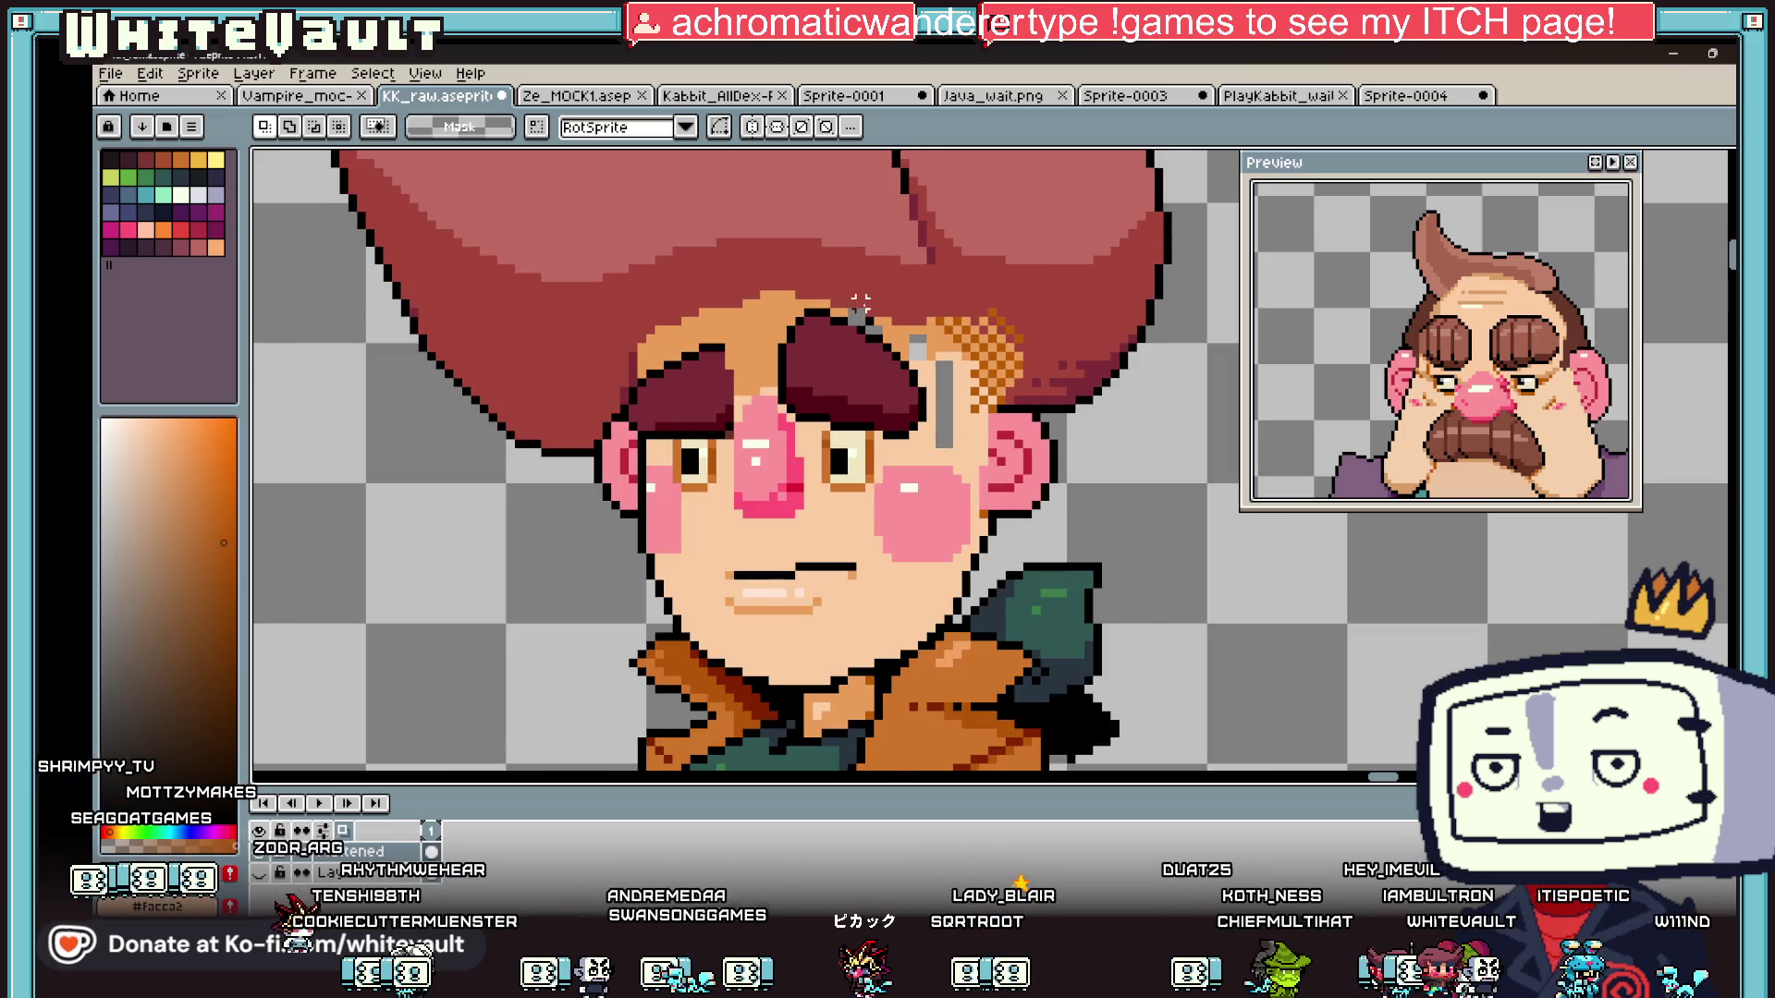
scroll(861, 305, up, 3)
key(g)
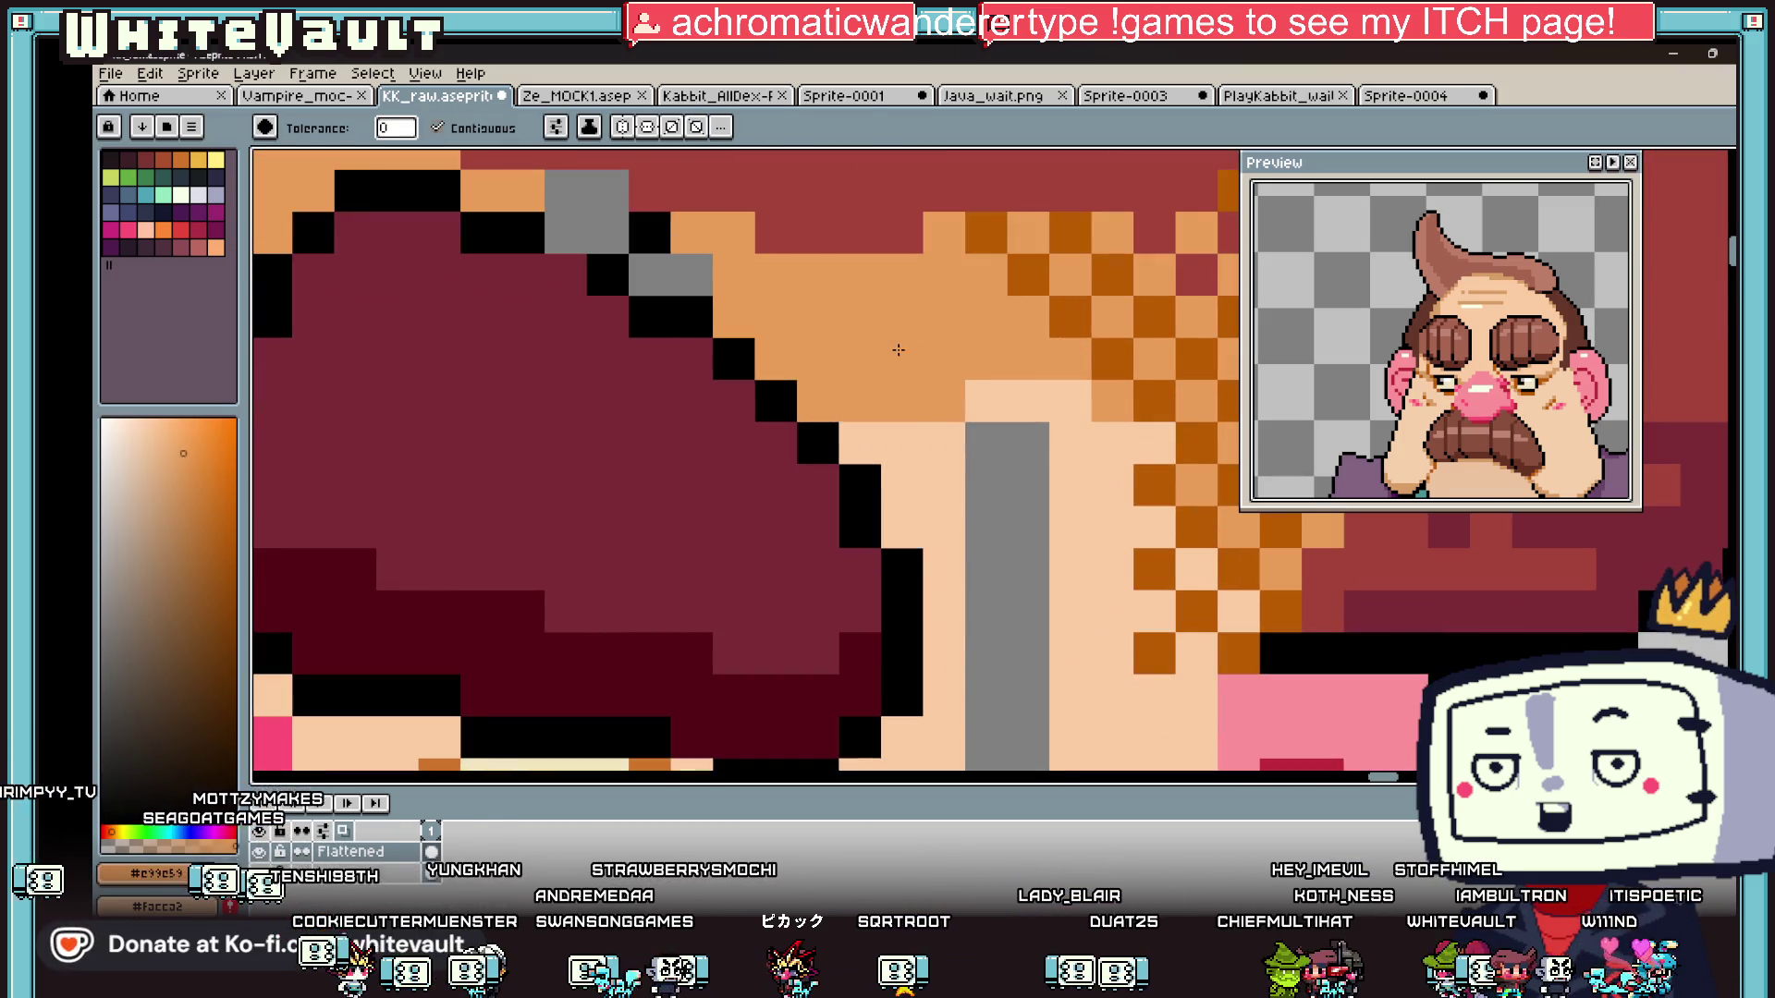
click(607, 191)
click(566, 191)
click(649, 275)
key(b)
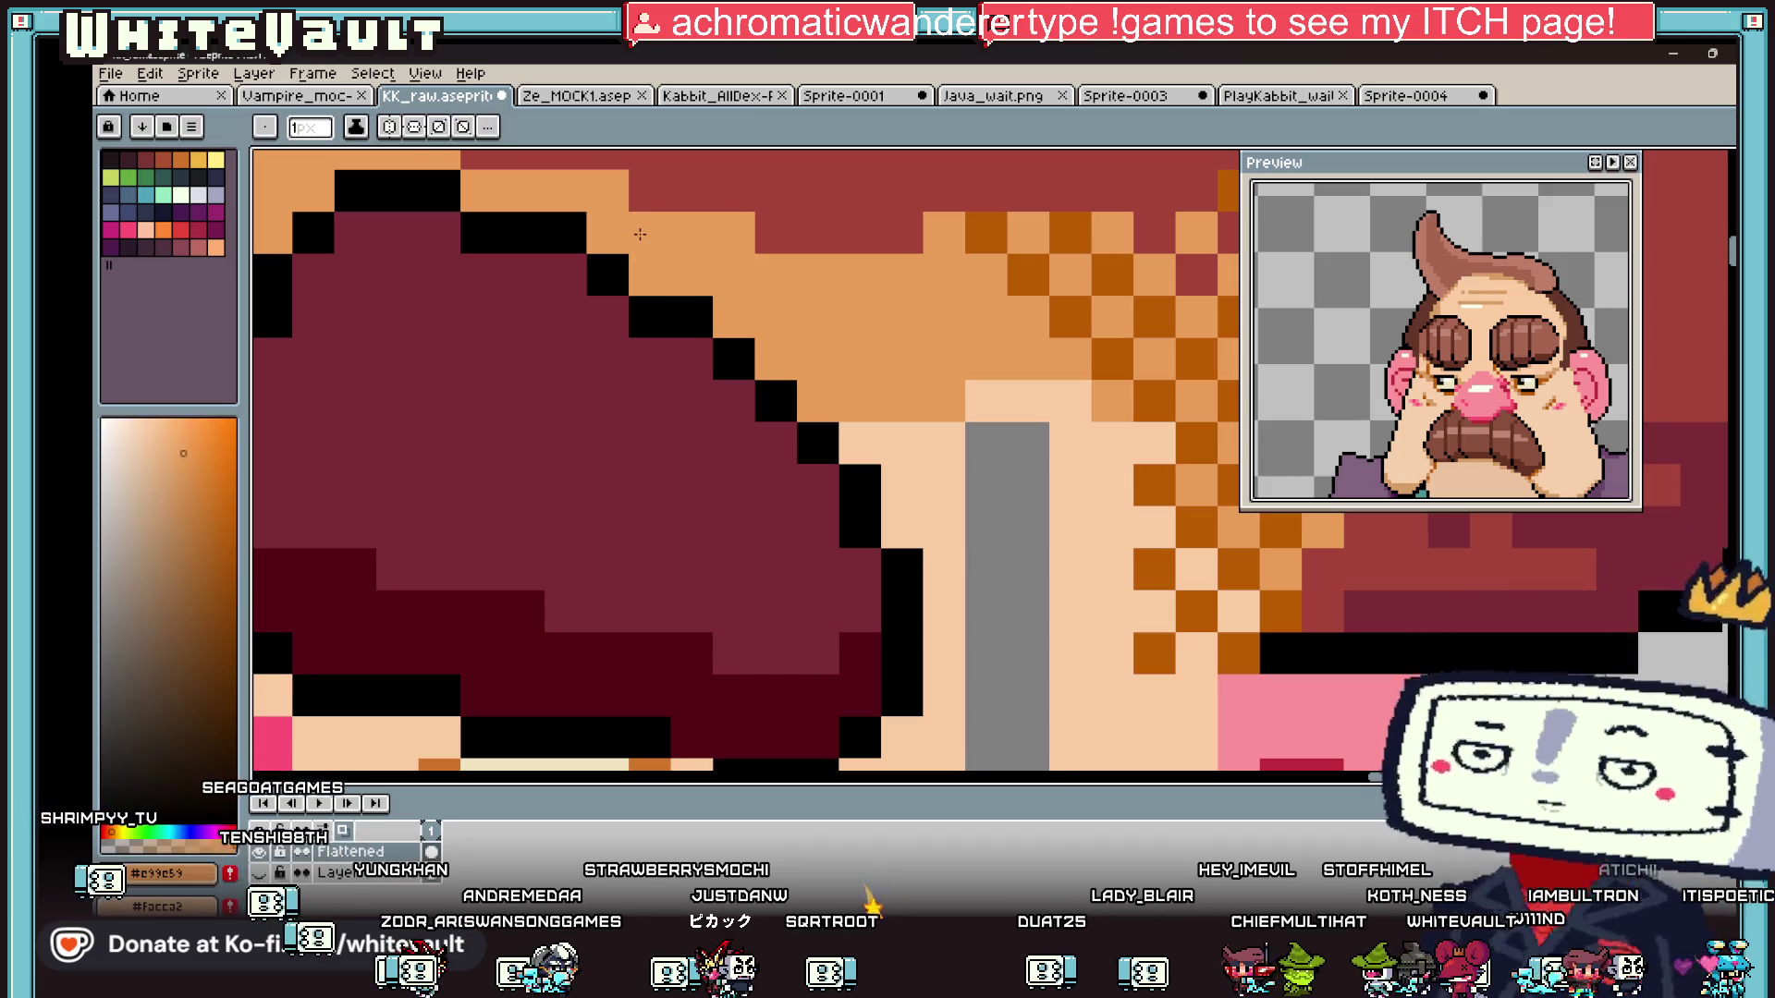
key(g)
click(1024, 527)
scroll(1025, 527, down, 3)
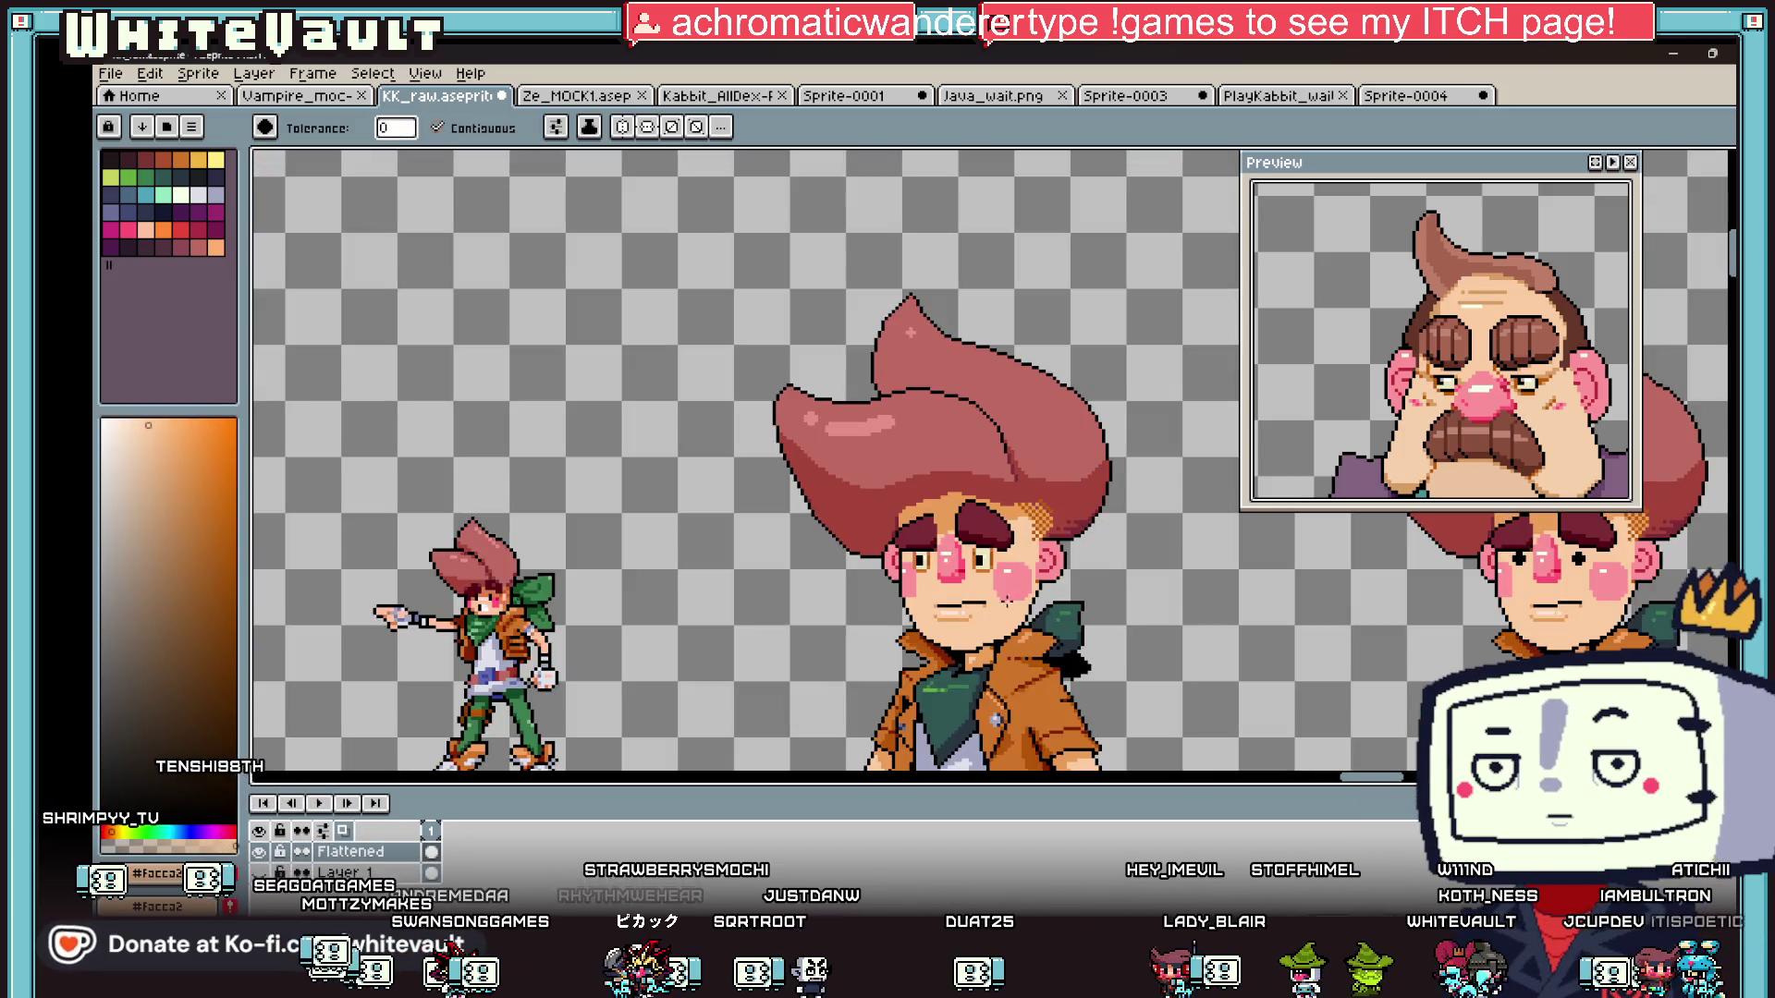
- Narrow the left pupil with cream and move the right eye's highlight one pixel left
key(b)
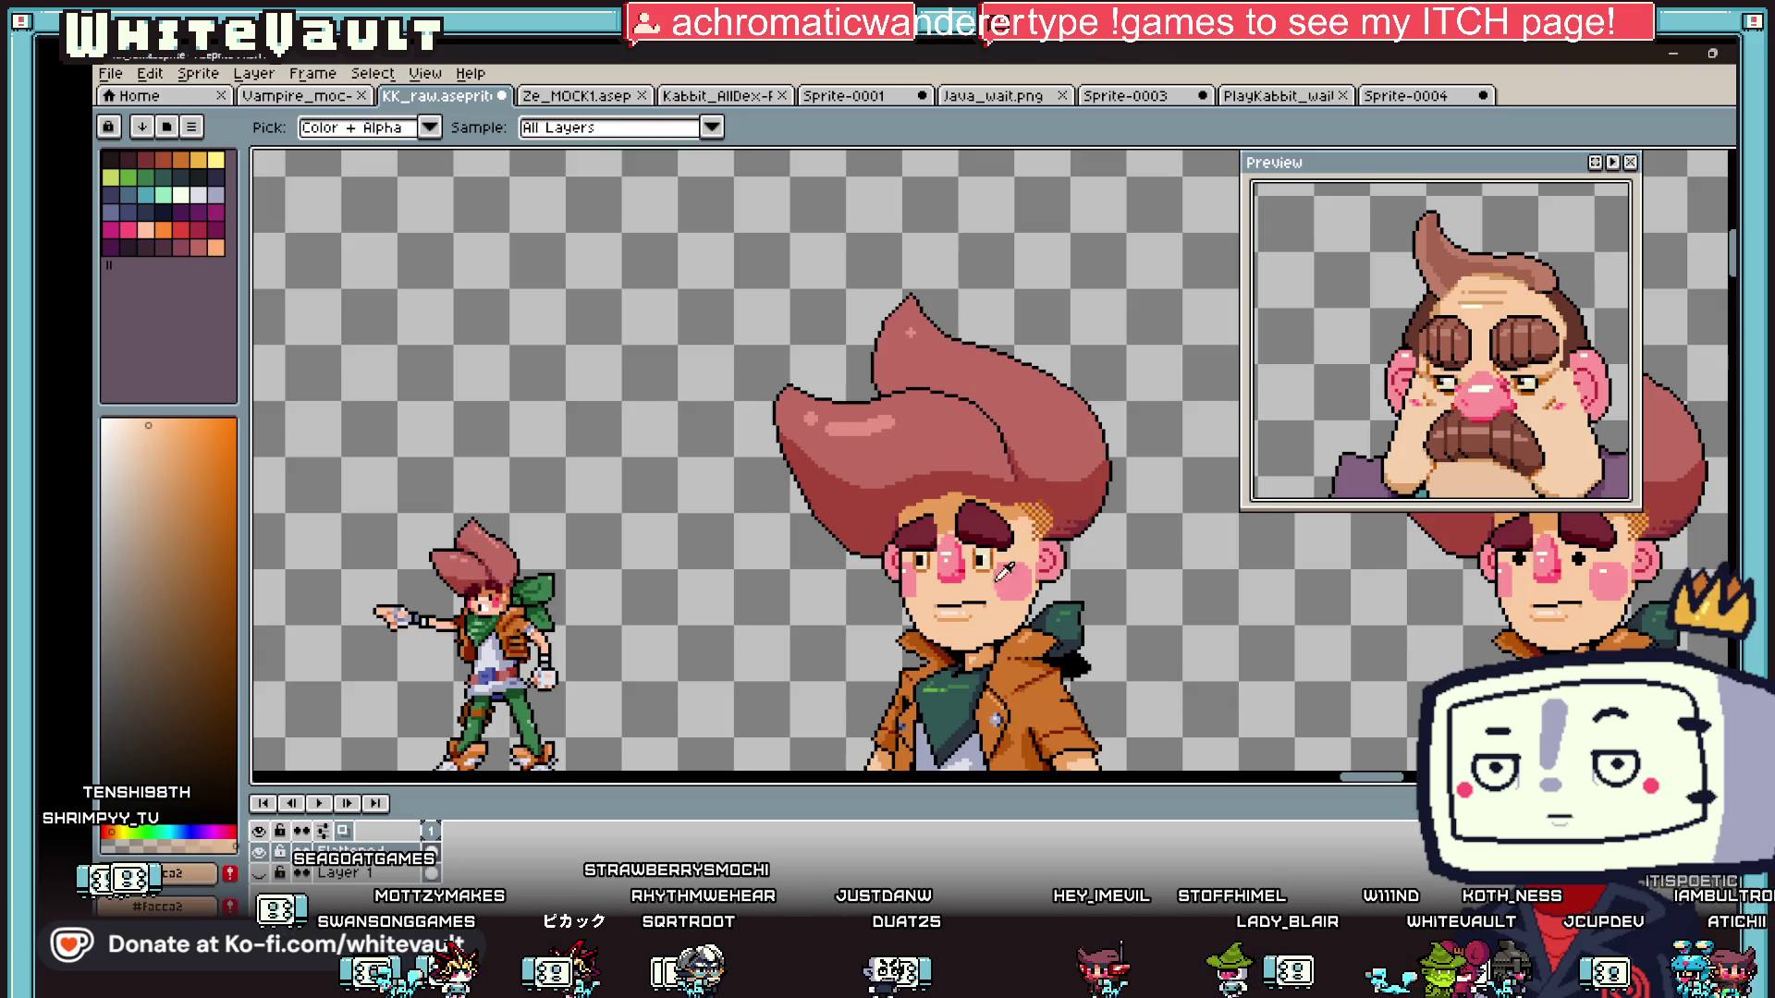
scroll(953, 472, up, 4)
drag(478, 464, 478, 522)
alt+click(507, 464)
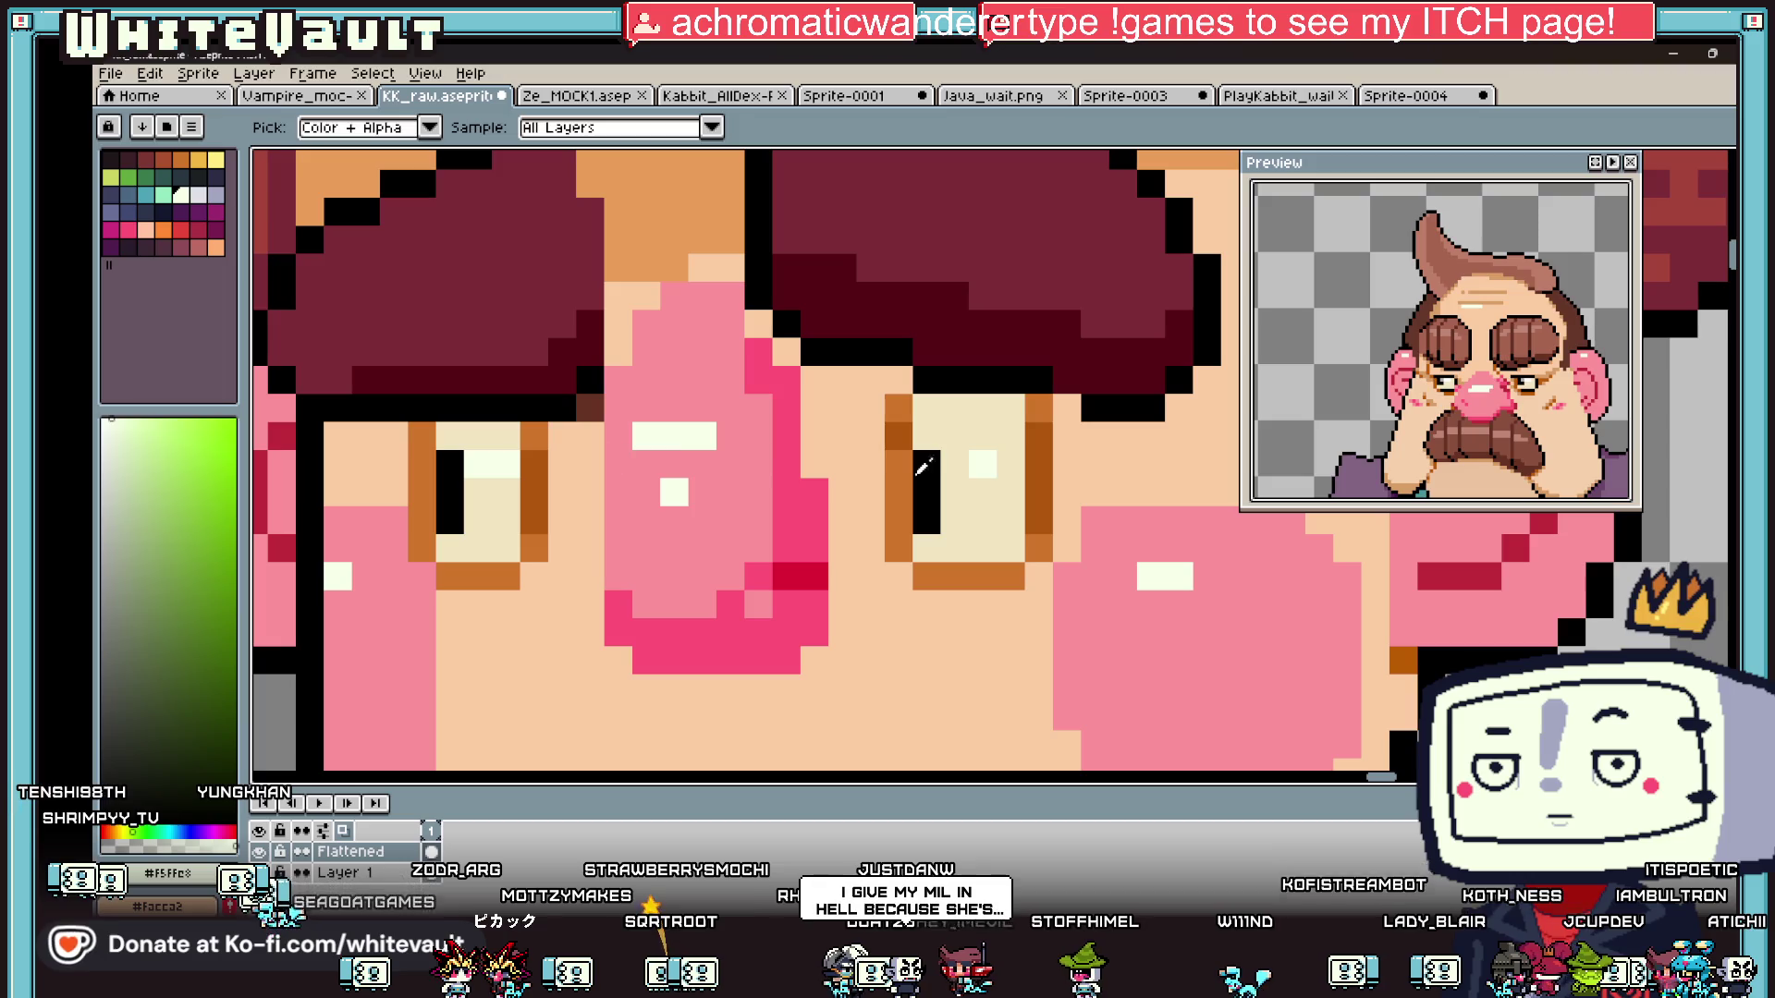
click(955, 464)
alt+click(980, 499)
click(979, 465)
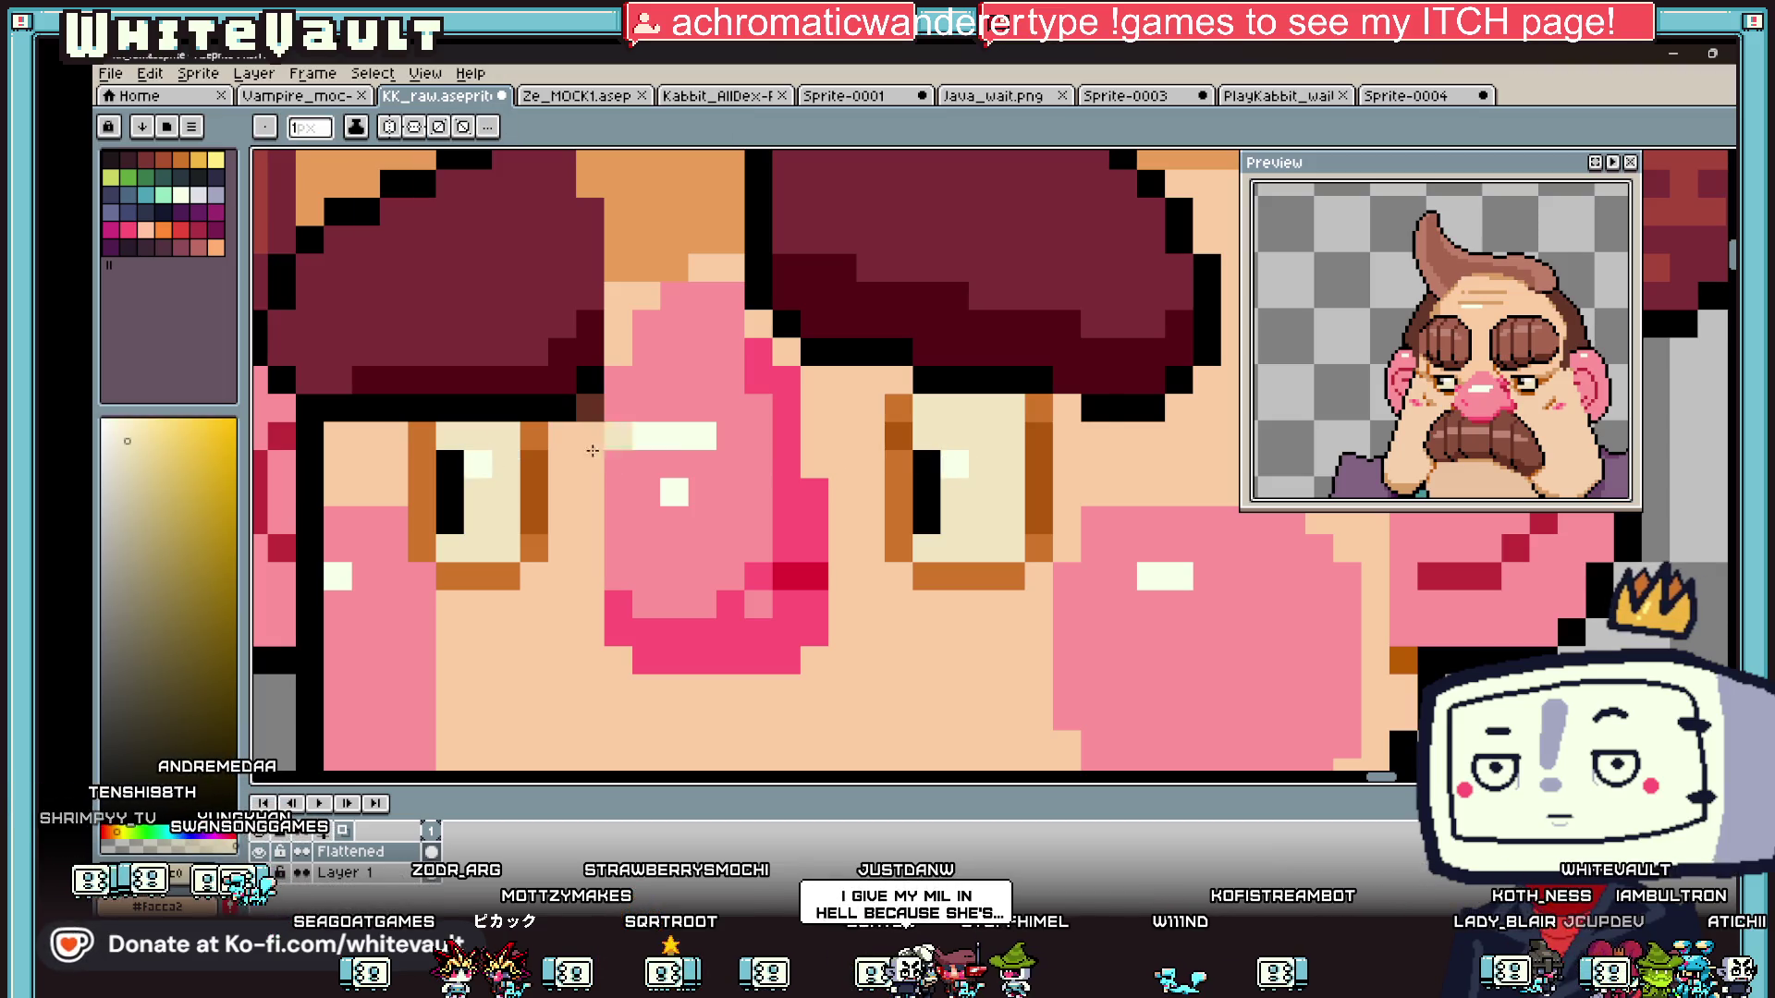
- Blacken two pixels beside the right pupil, fill the left pupil's gap, and add cream pixels to both eyes
scroll(1440, 341, down, 3)
scroll(1388, 352, up, 3)
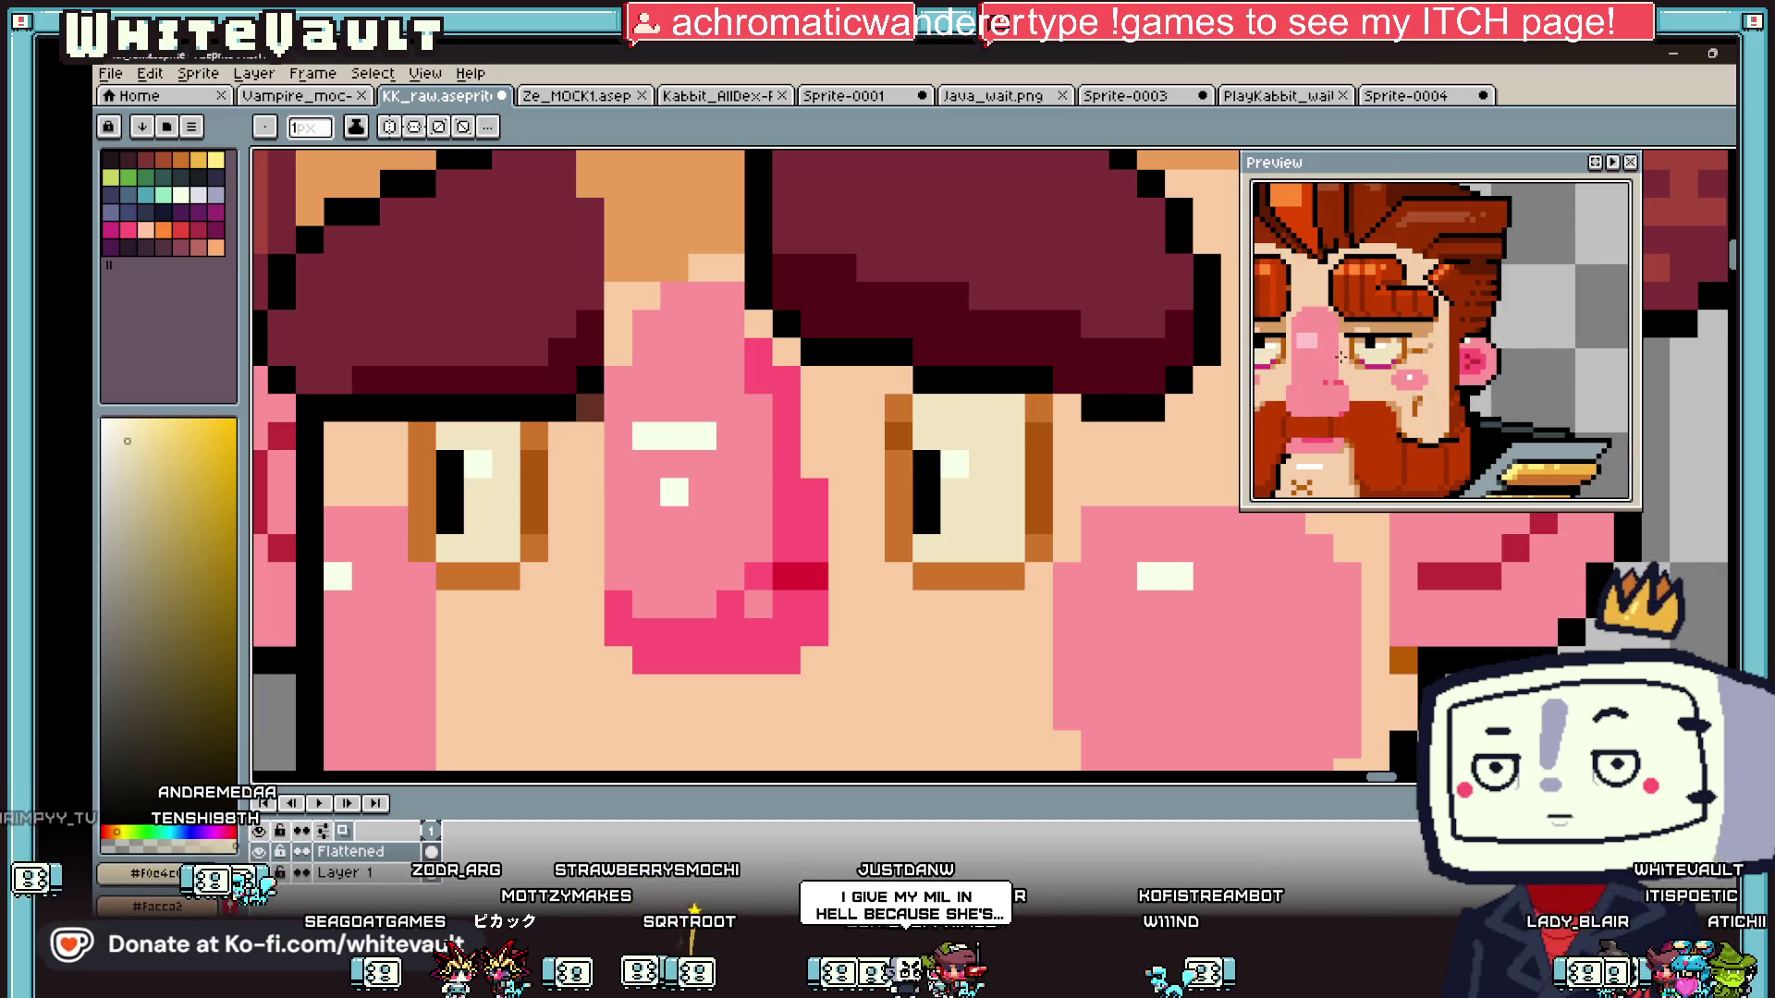
alt+click(939, 483)
drag(945, 491, 945, 466)
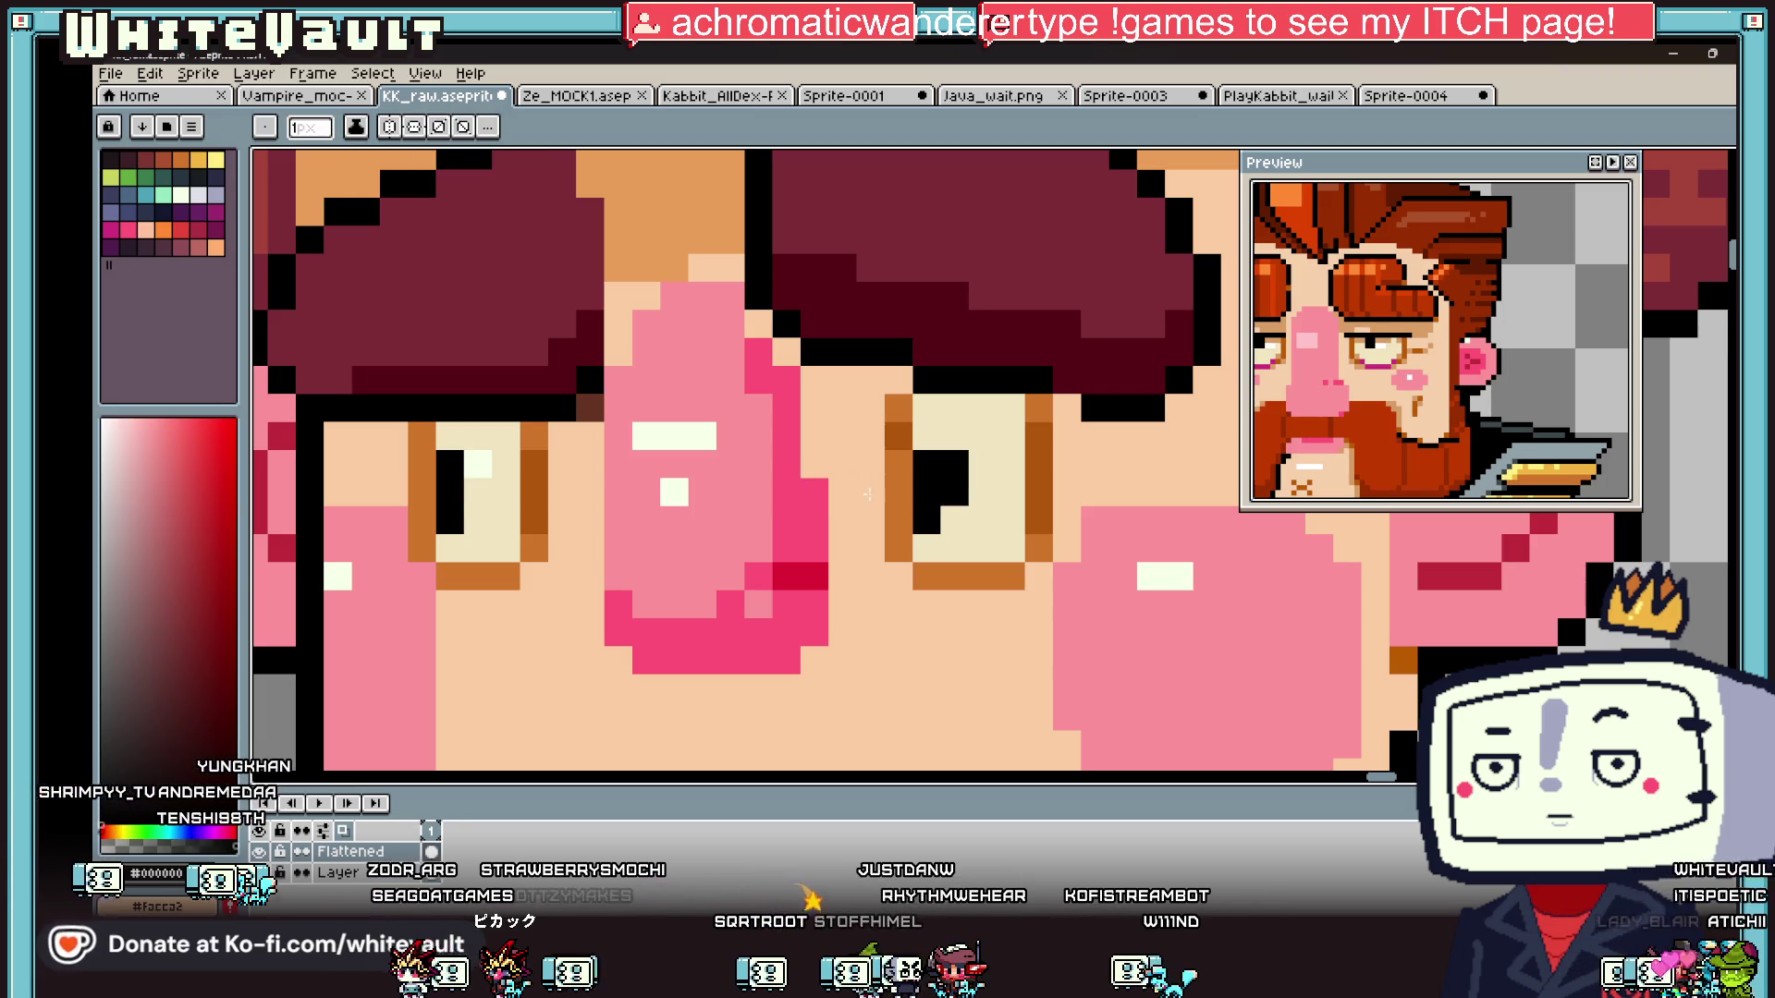
click(477, 492)
alt+click(983, 427)
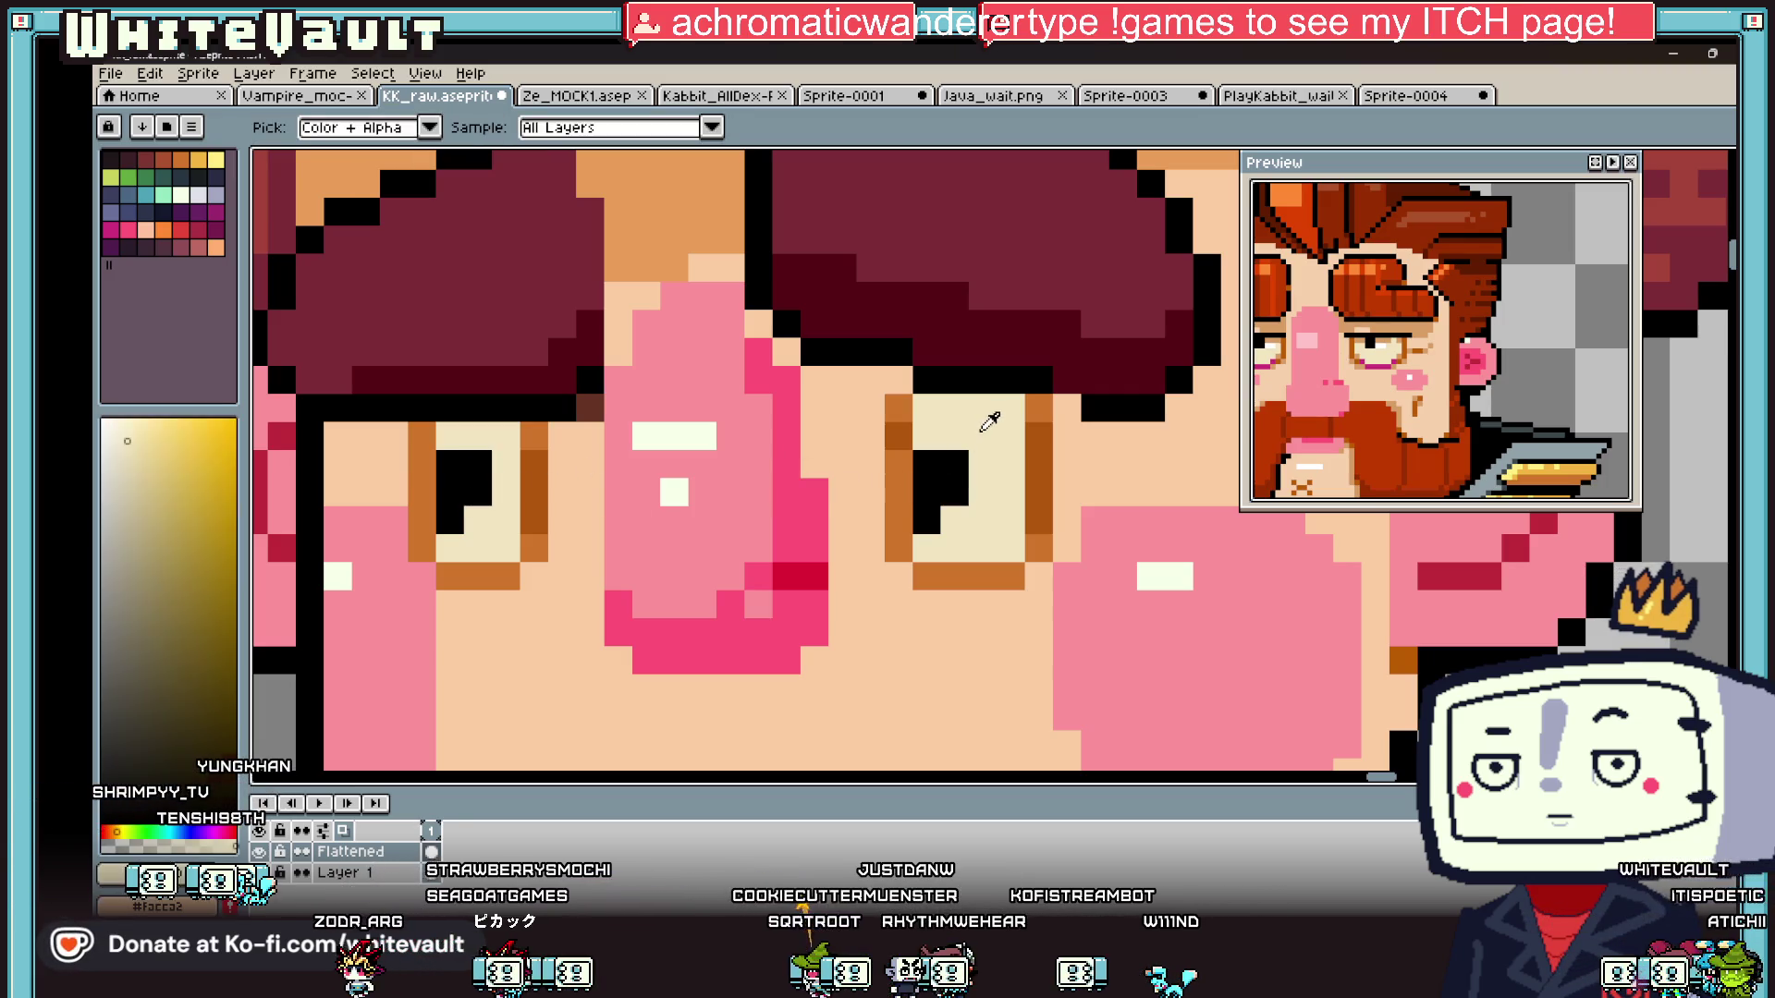
alt+click(666, 446)
click(506, 463)
click(944, 467)
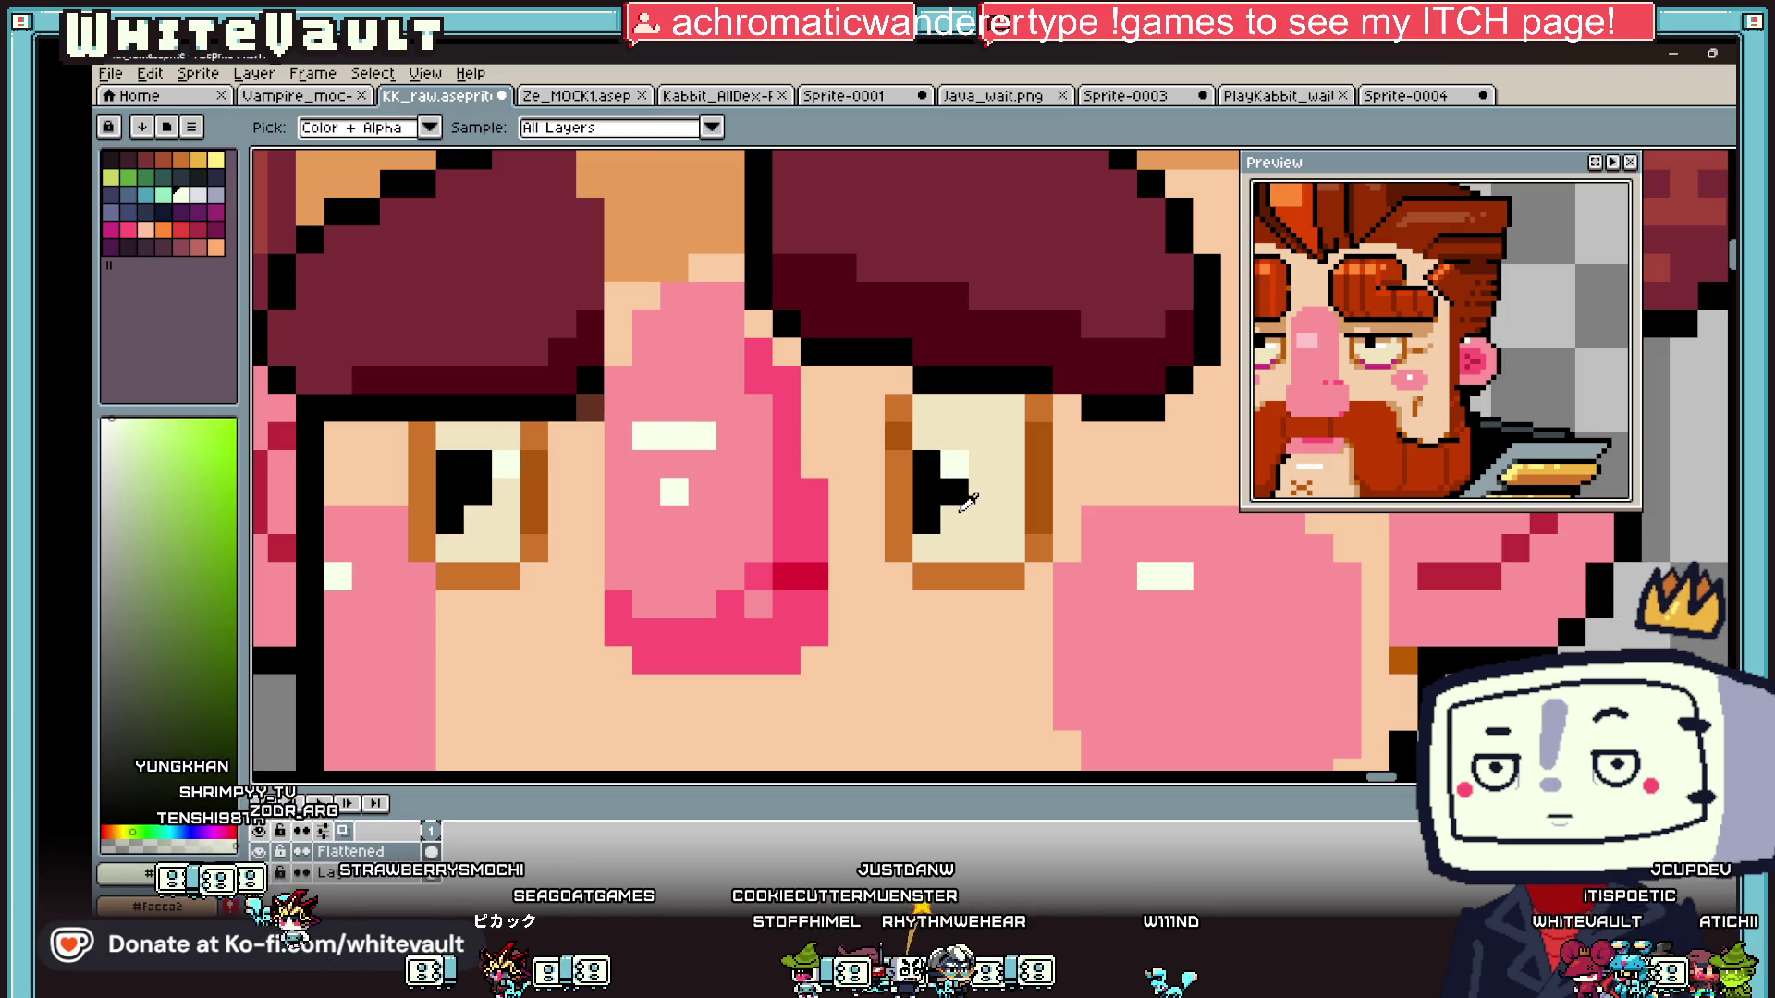
- Grow the right pupil into a 2x2 black block and shift its highlight one pixel right
alt+click(955, 520)
click(921, 519)
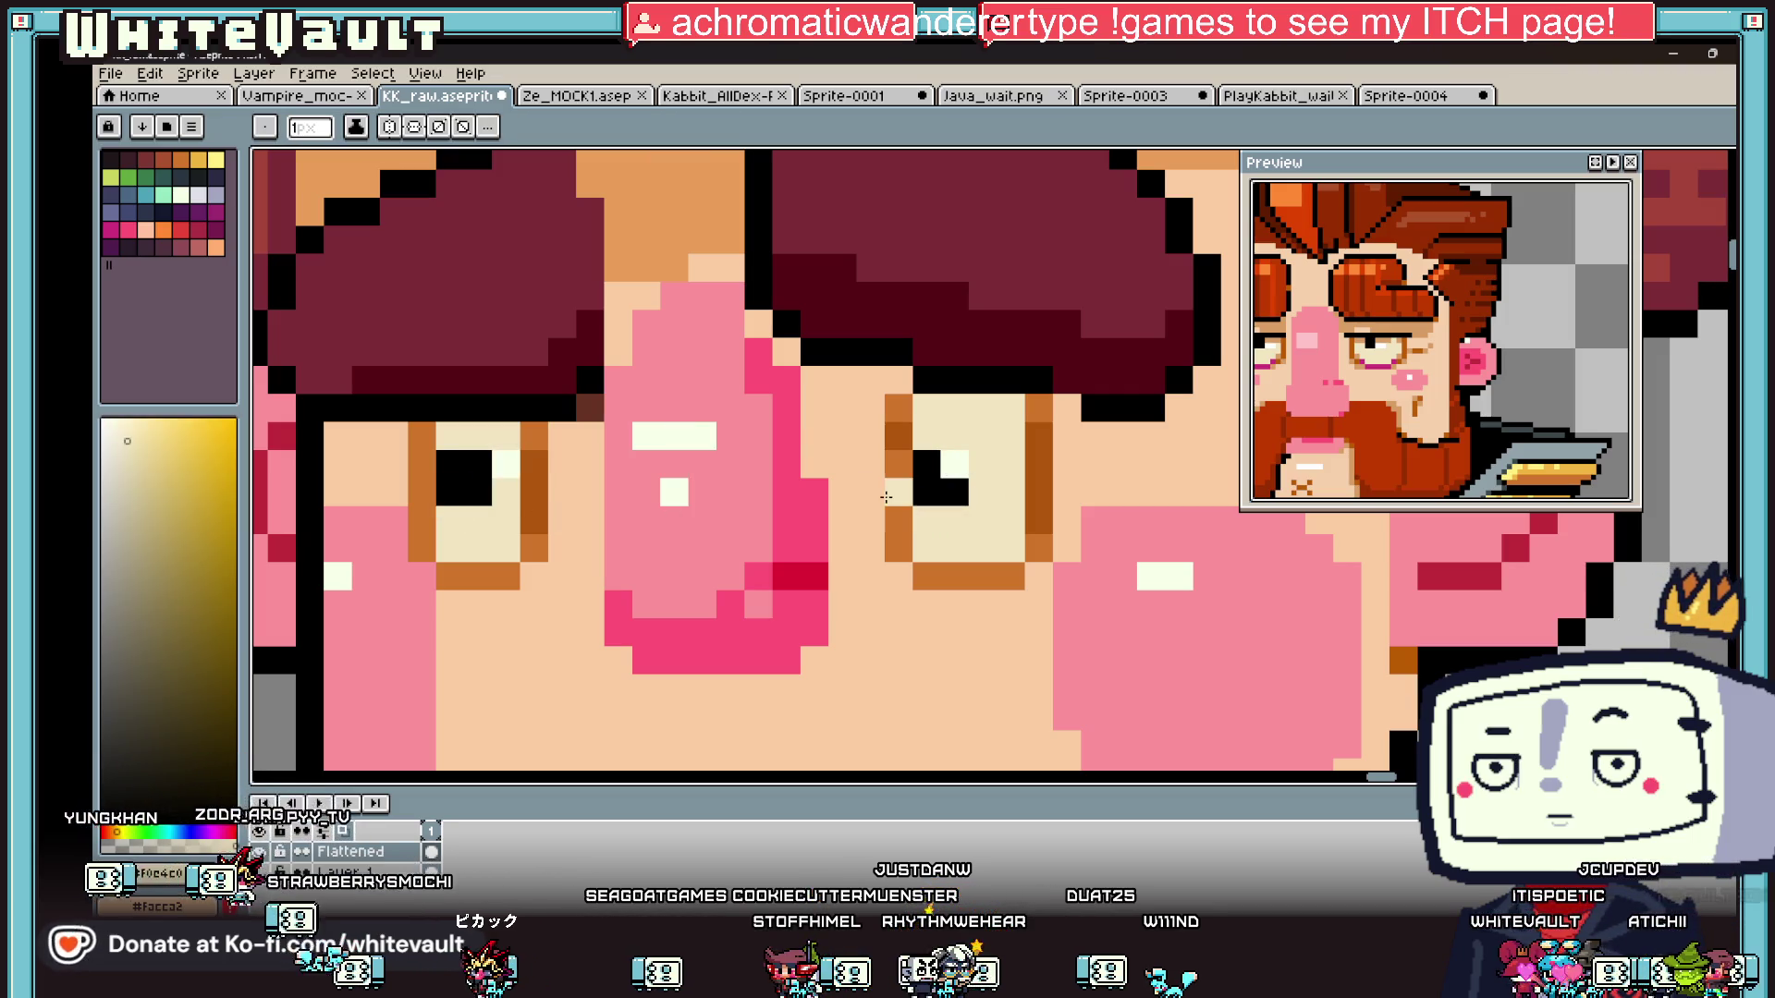
alt+click(927, 464)
click(955, 464)
alt+click(982, 492)
click(982, 464)
alt+click(949, 470)
- Shade the pixel below the right eye's highlight with a darker tan cream
key(alt)
alt+click(995, 418)
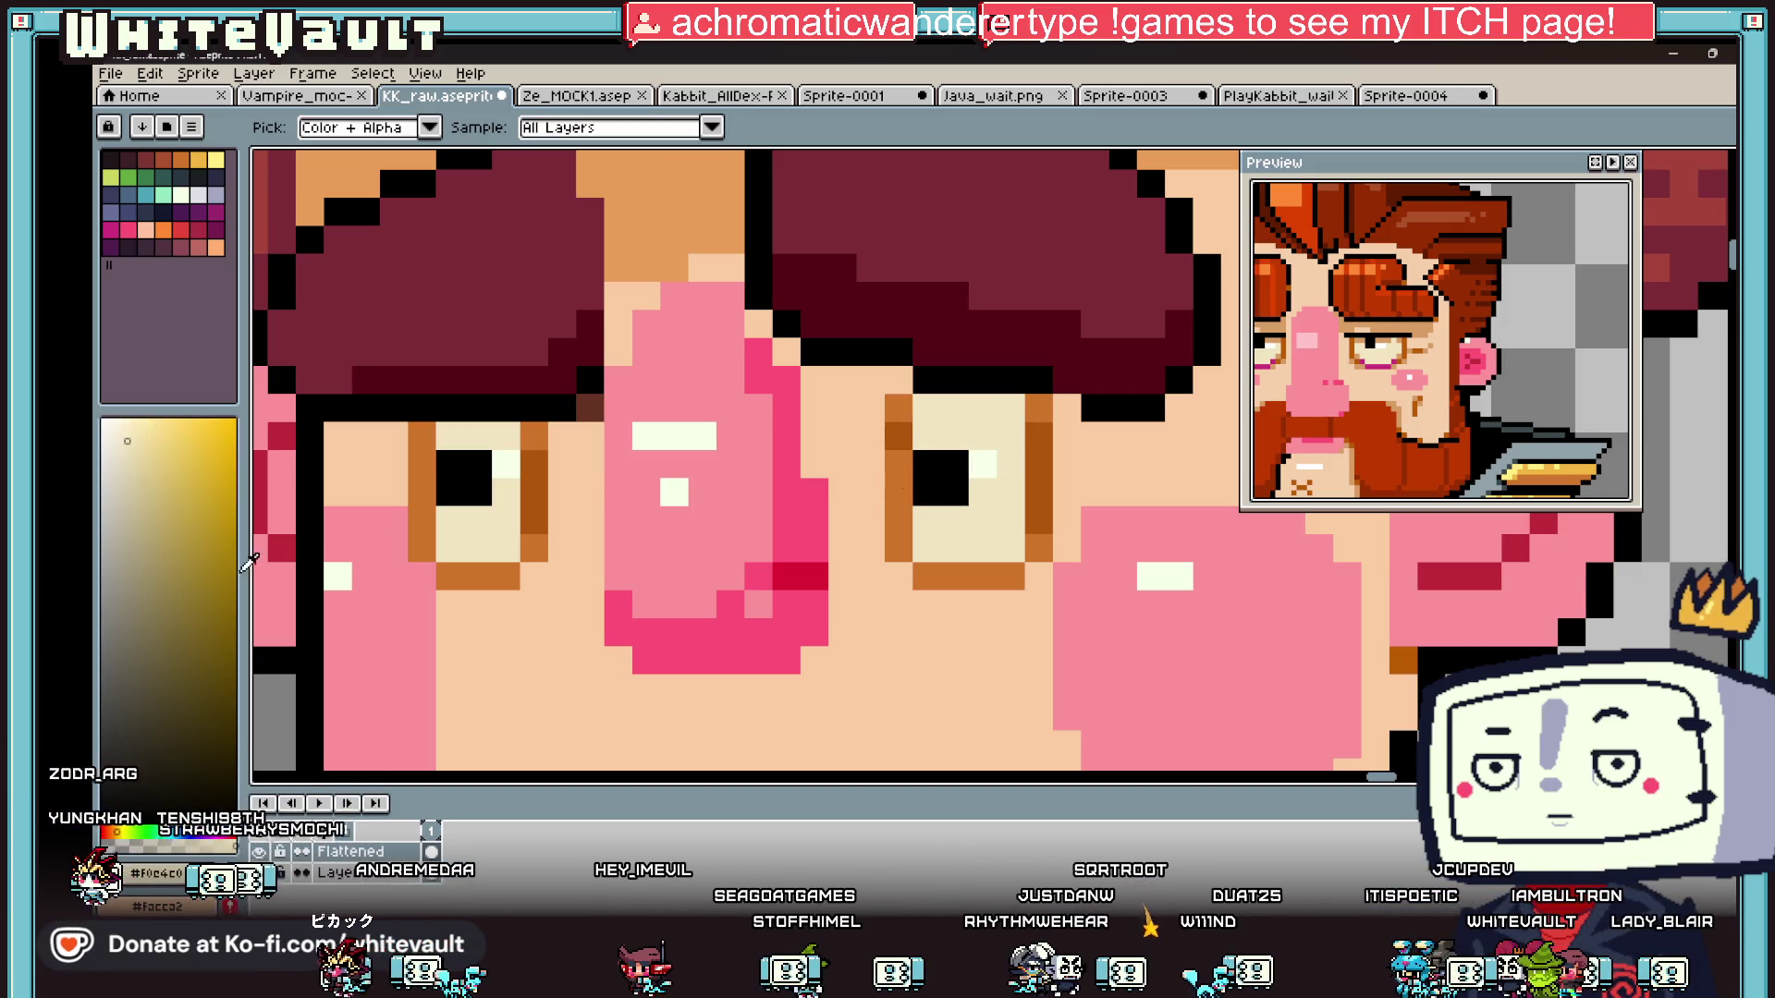
click(161, 480)
click(507, 492)
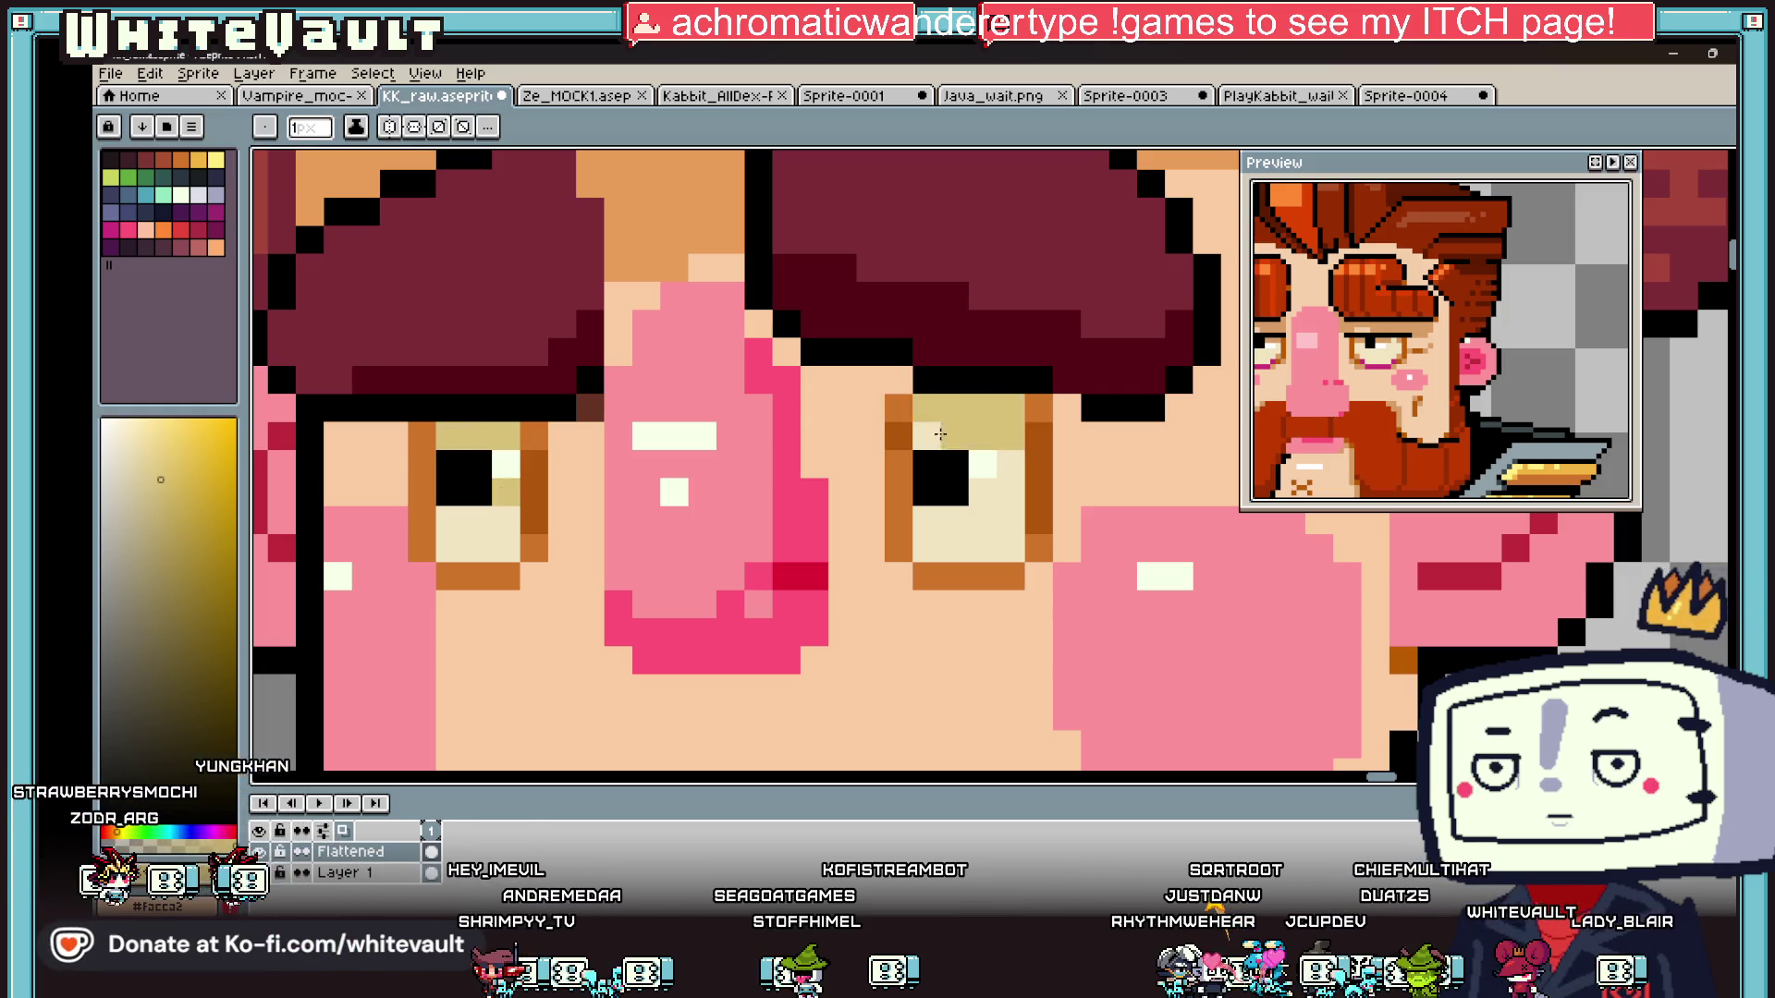
scroll(998, 461, down, 6)
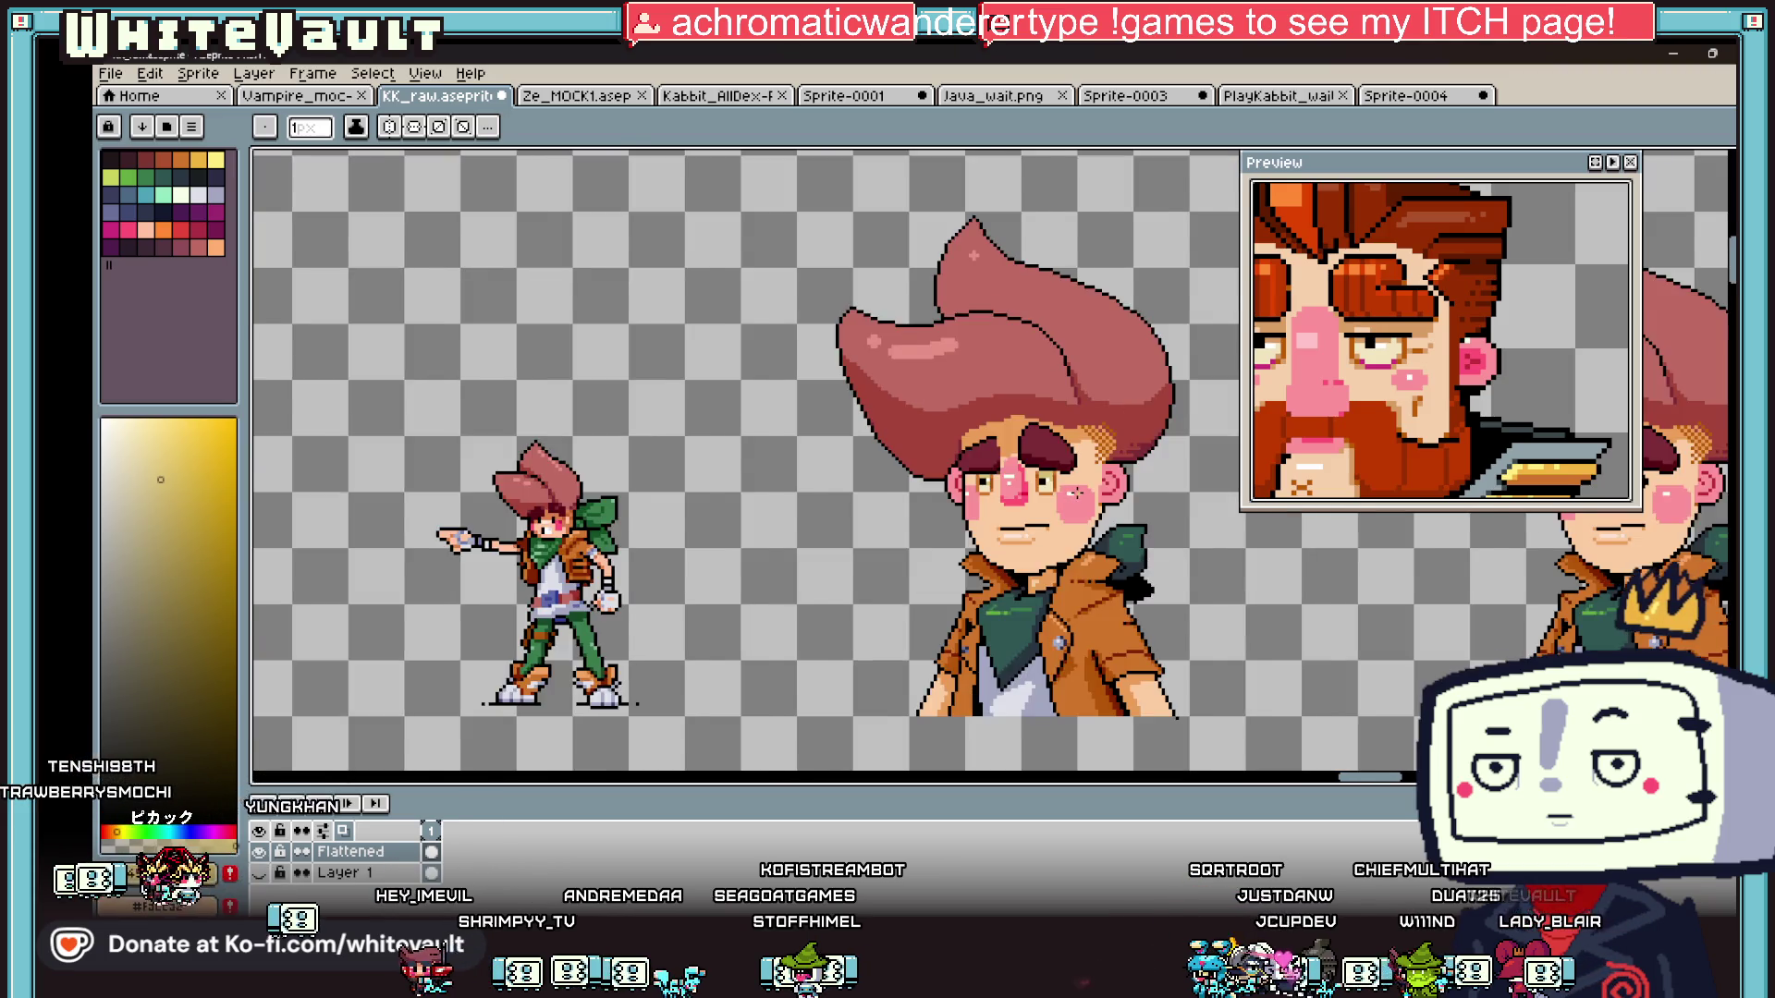
- Select the boy's hair with a rectangular marquee
scroll(1075, 495, down, 2)
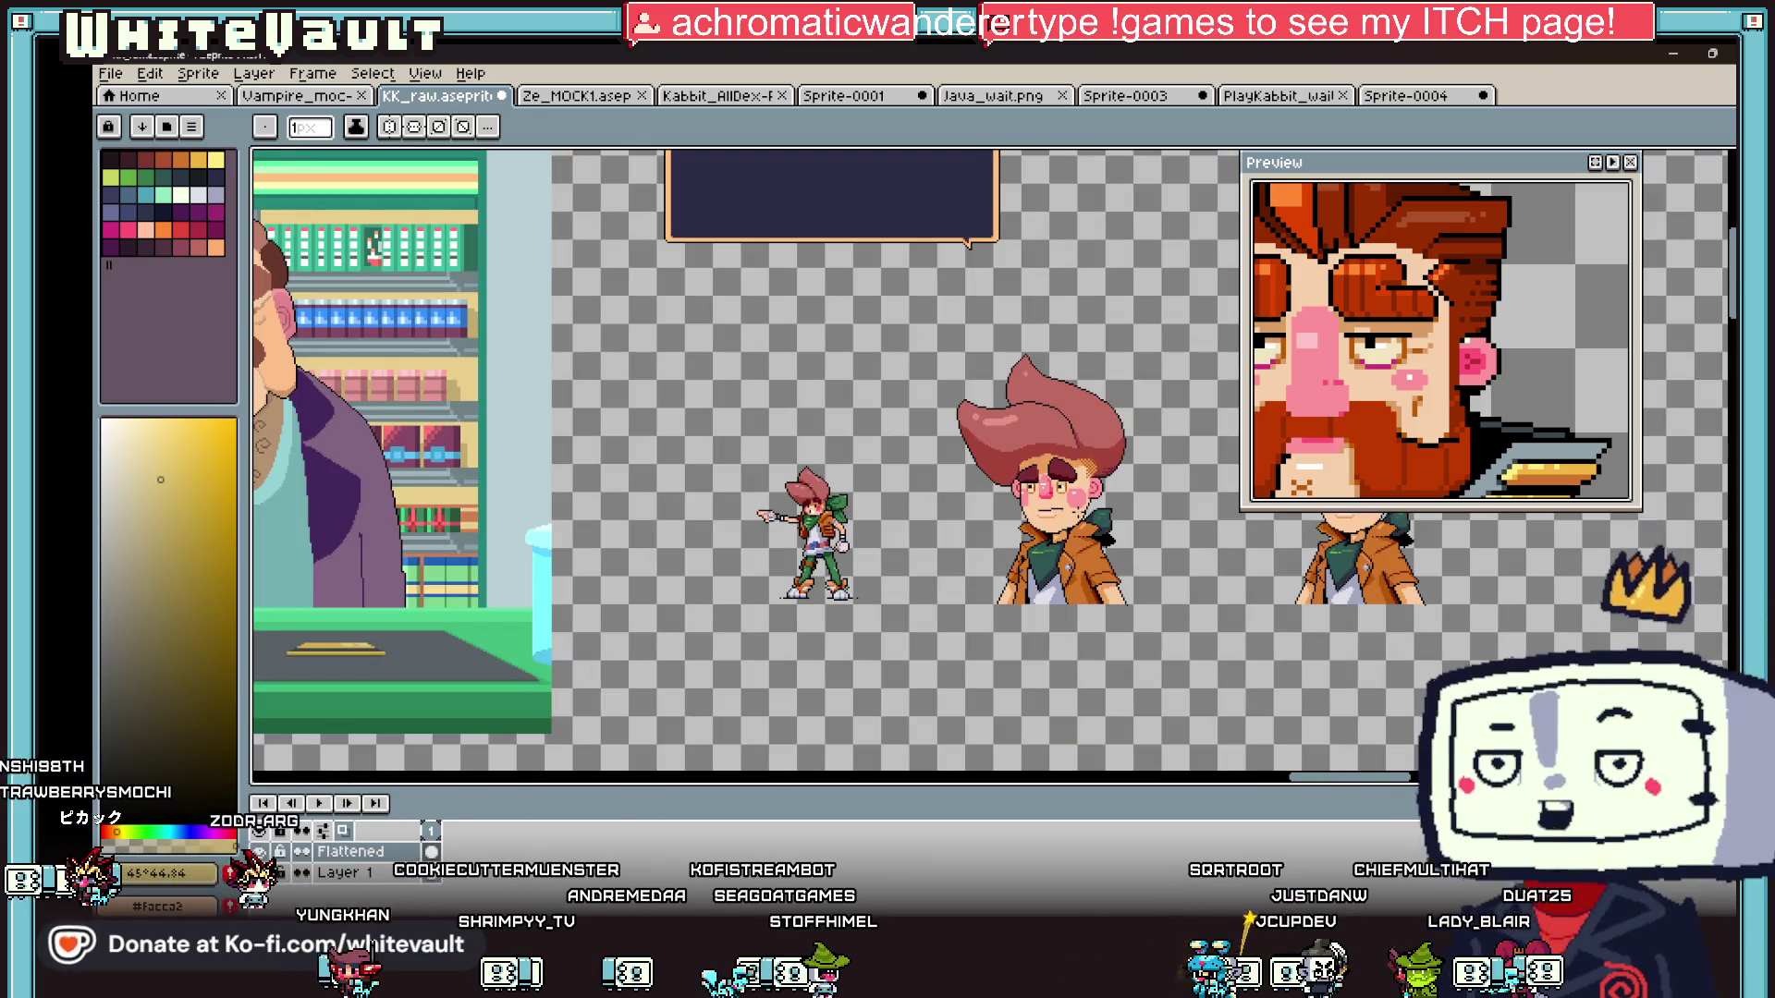
scroll(1063, 501, up, 5)
scroll(1068, 473, up, 2)
key(i)
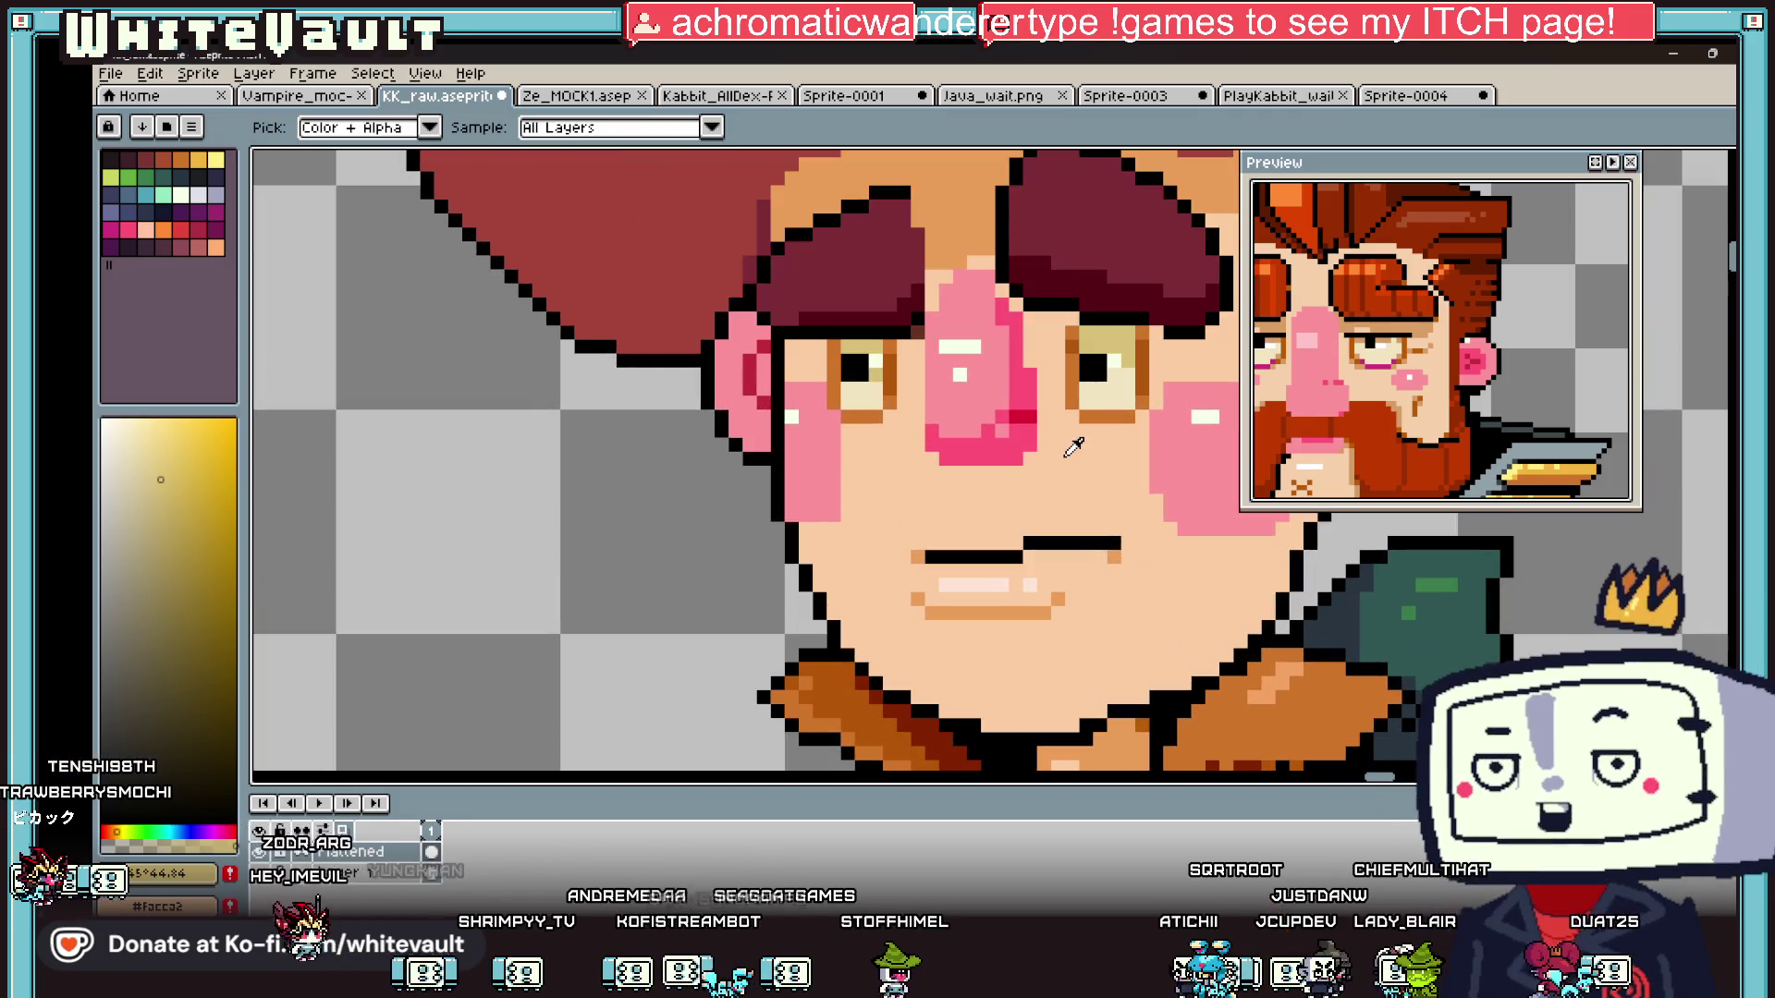
scroll(1093, 511, down, 5)
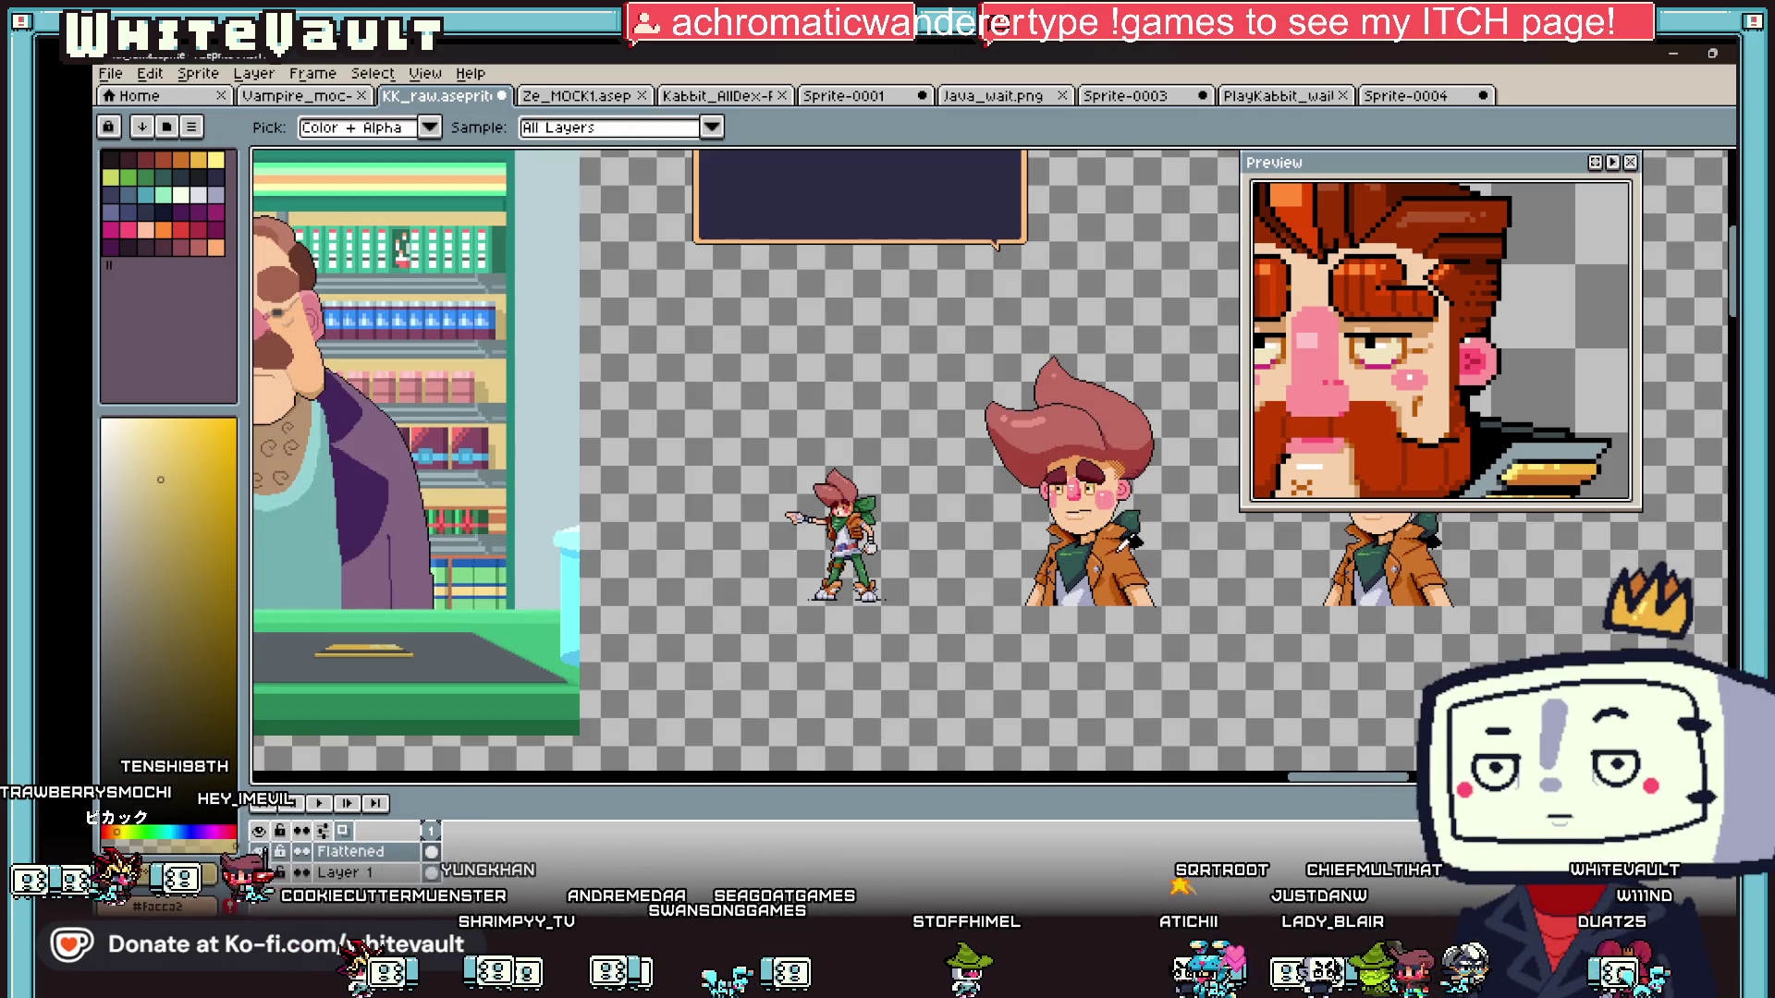
key(m)
scroll(1090, 425, up, 2)
mouse_move(765, 255)
mouse_down()
mouse_move(1188, 555)
mouse_move(1263, 581)
mouse_up()
- Add the eyes, right eye and right ear to the hair selection
scroll(1109, 606, up, 2)
mouse_move(879, 427)
mouse_down()
mouse_move(1030, 555)
mouse_move(1021, 534)
mouse_up()
drag(770, 450, 892, 580)
mouse_move(1086, 476)
mouse_down()
mouse_move(1187, 555)
mouse_move(1173, 578)
mouse_up()
scroll(1160, 484, down, 2)
mouse_move(1169, 466)
mouse_down()
mouse_move(1230, 507)
mouse_move(1170, 479)
mouse_up()
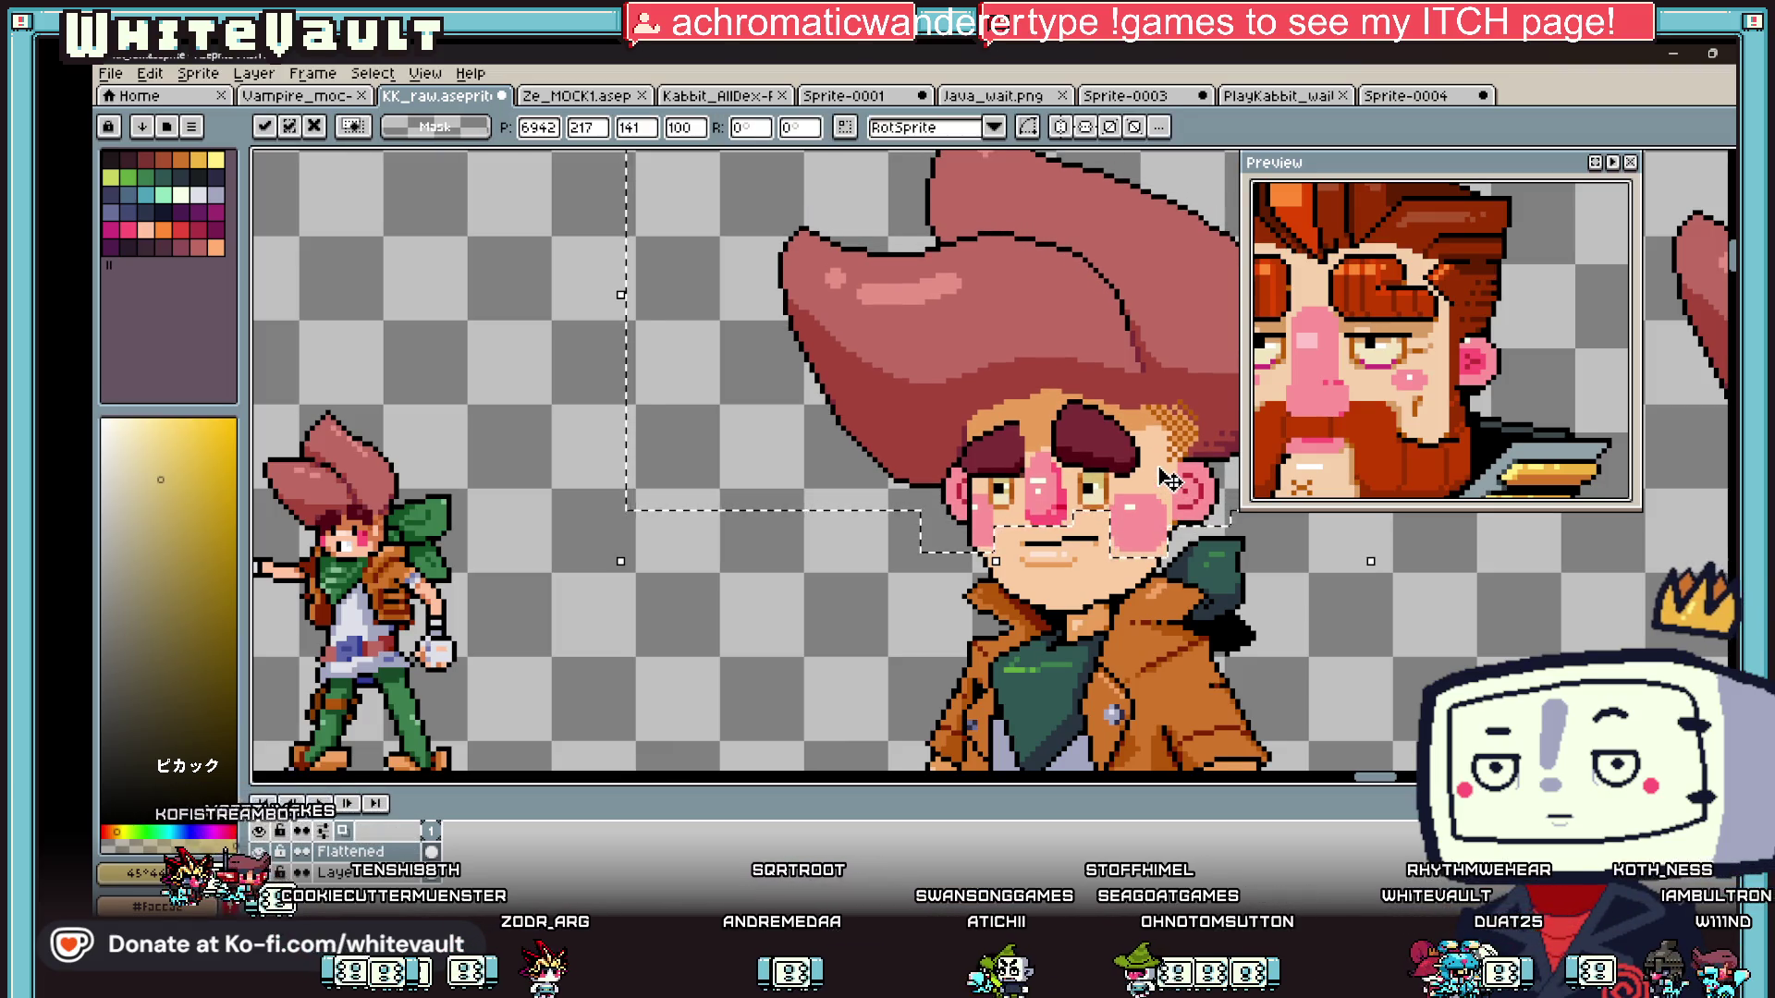
- Commit the moved hair area in its new position
key(ctrl+h)
key(Return)
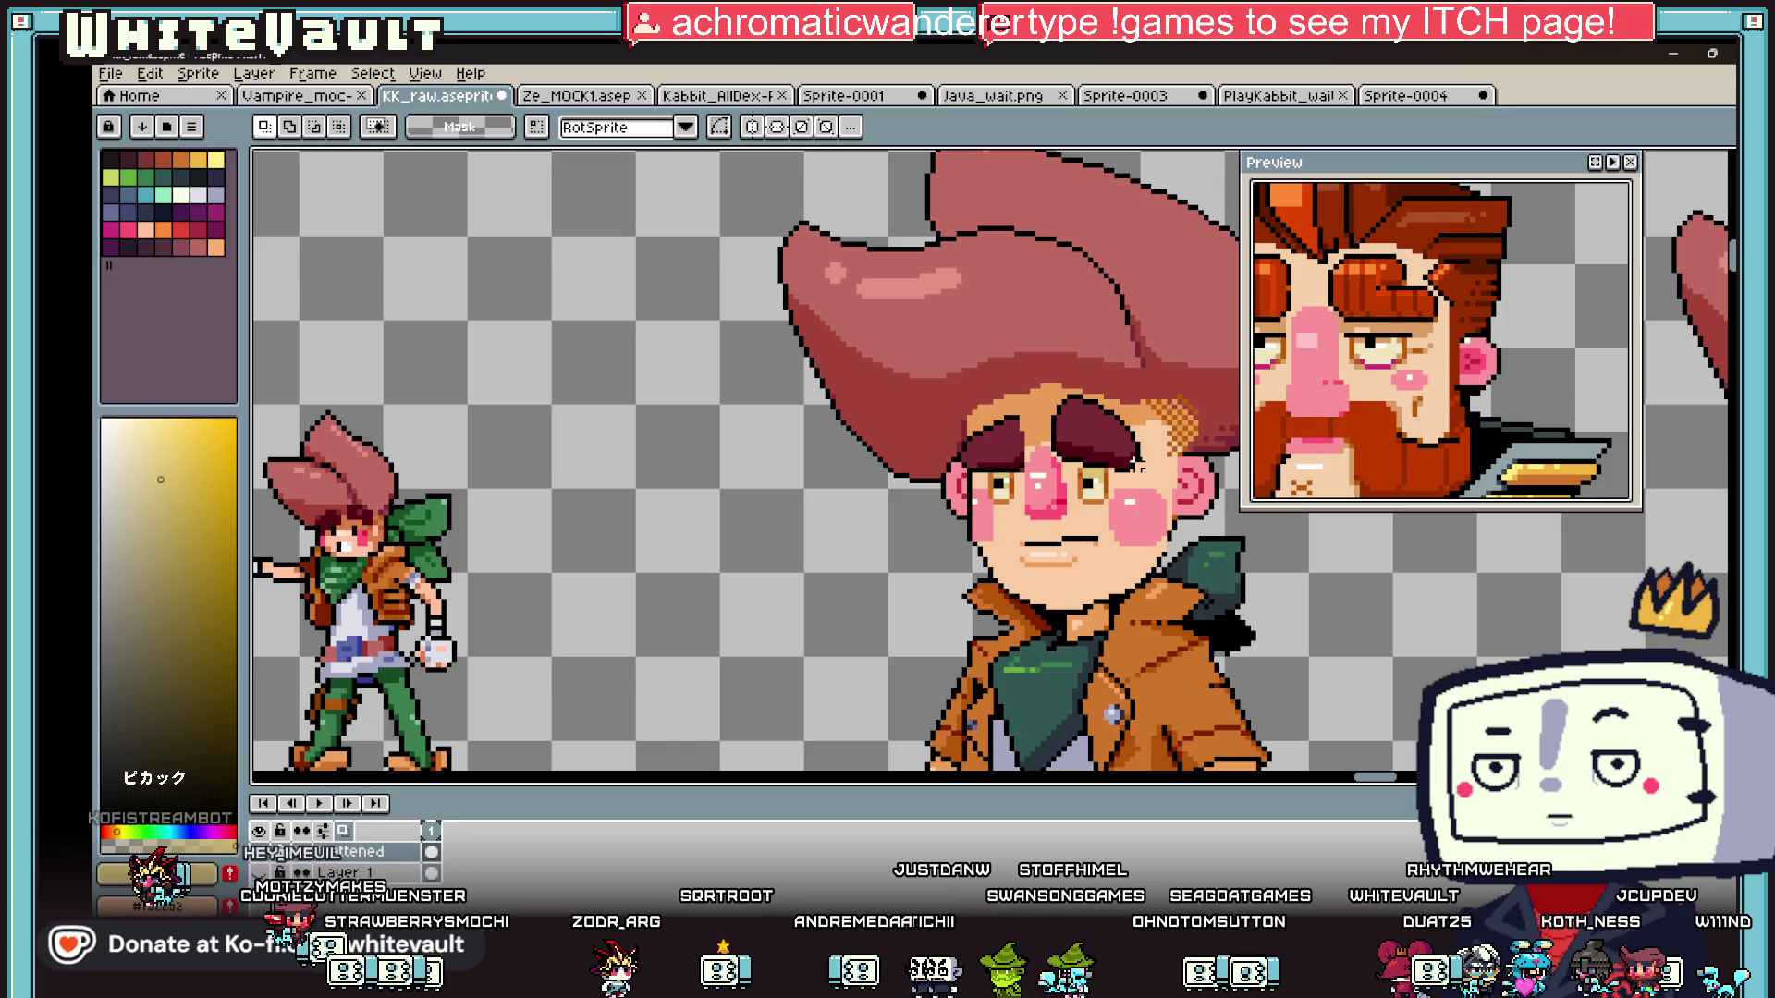
scroll(1149, 392, up, 1)
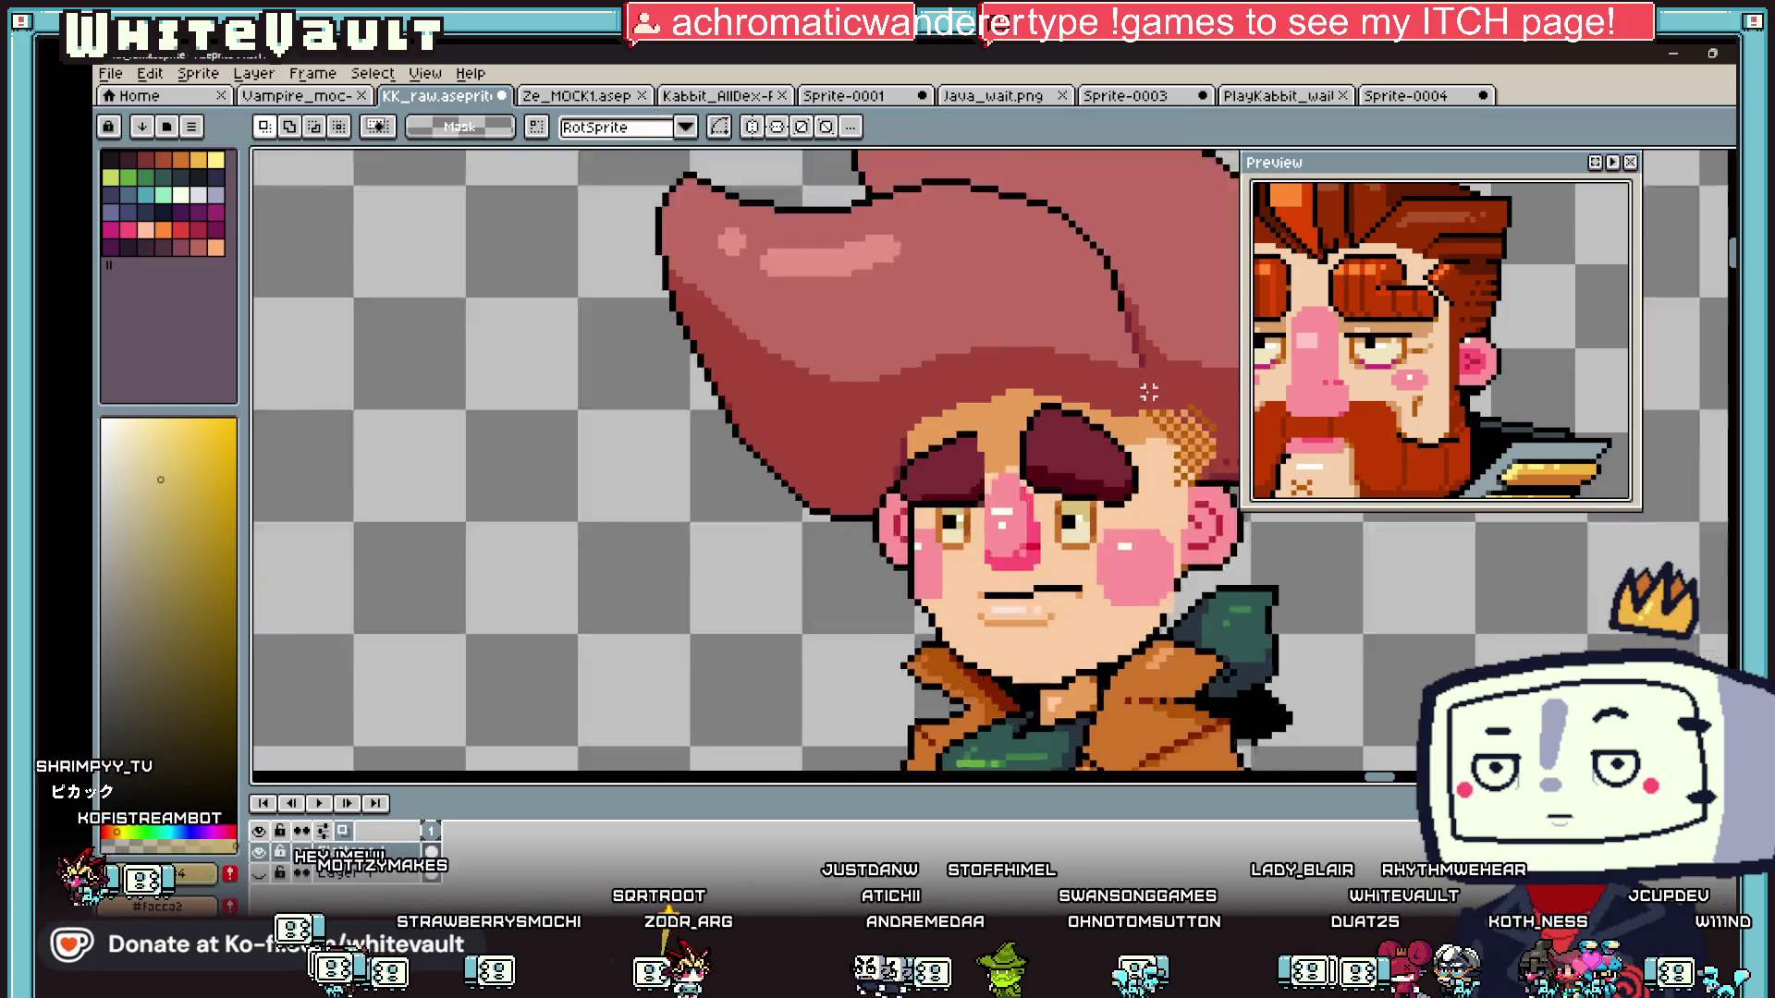
scroll(1149, 392, up, 1)
- Add black pixels to the brow outline and paint a dark red row across the brow
key(b)
scroll(1100, 411, up, 1)
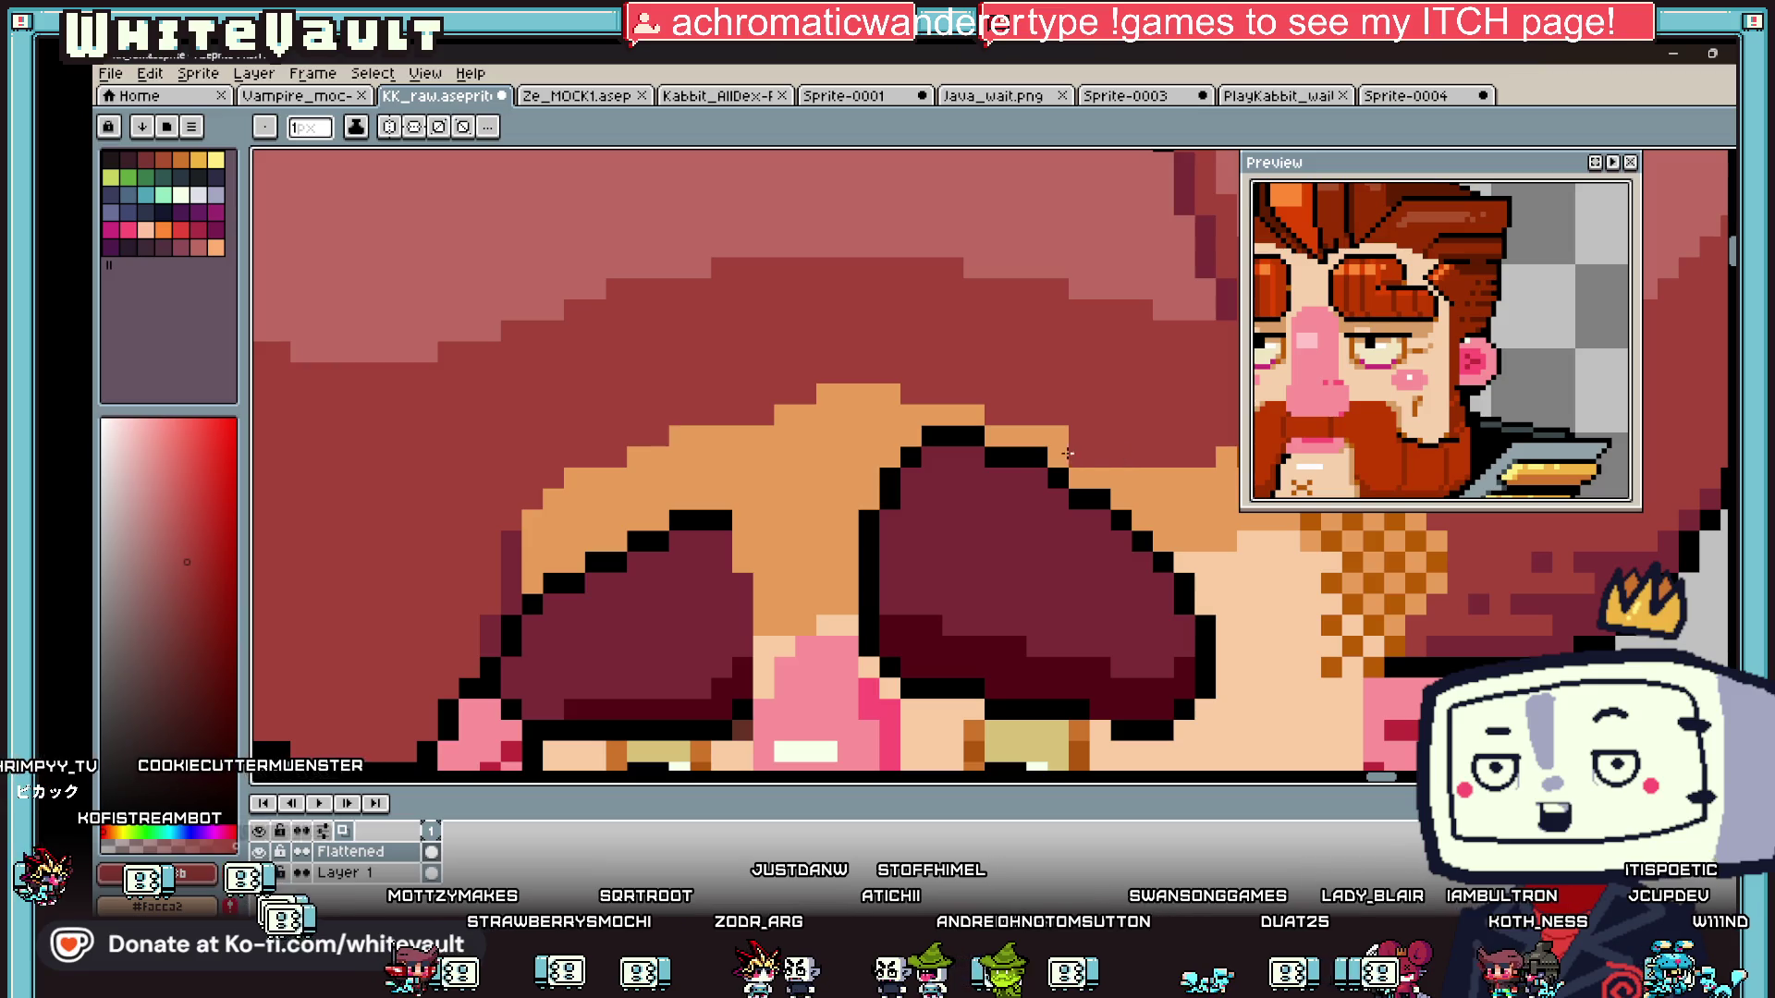
click(974, 436)
click(848, 436)
click(892, 456)
drag(910, 435, 846, 435)
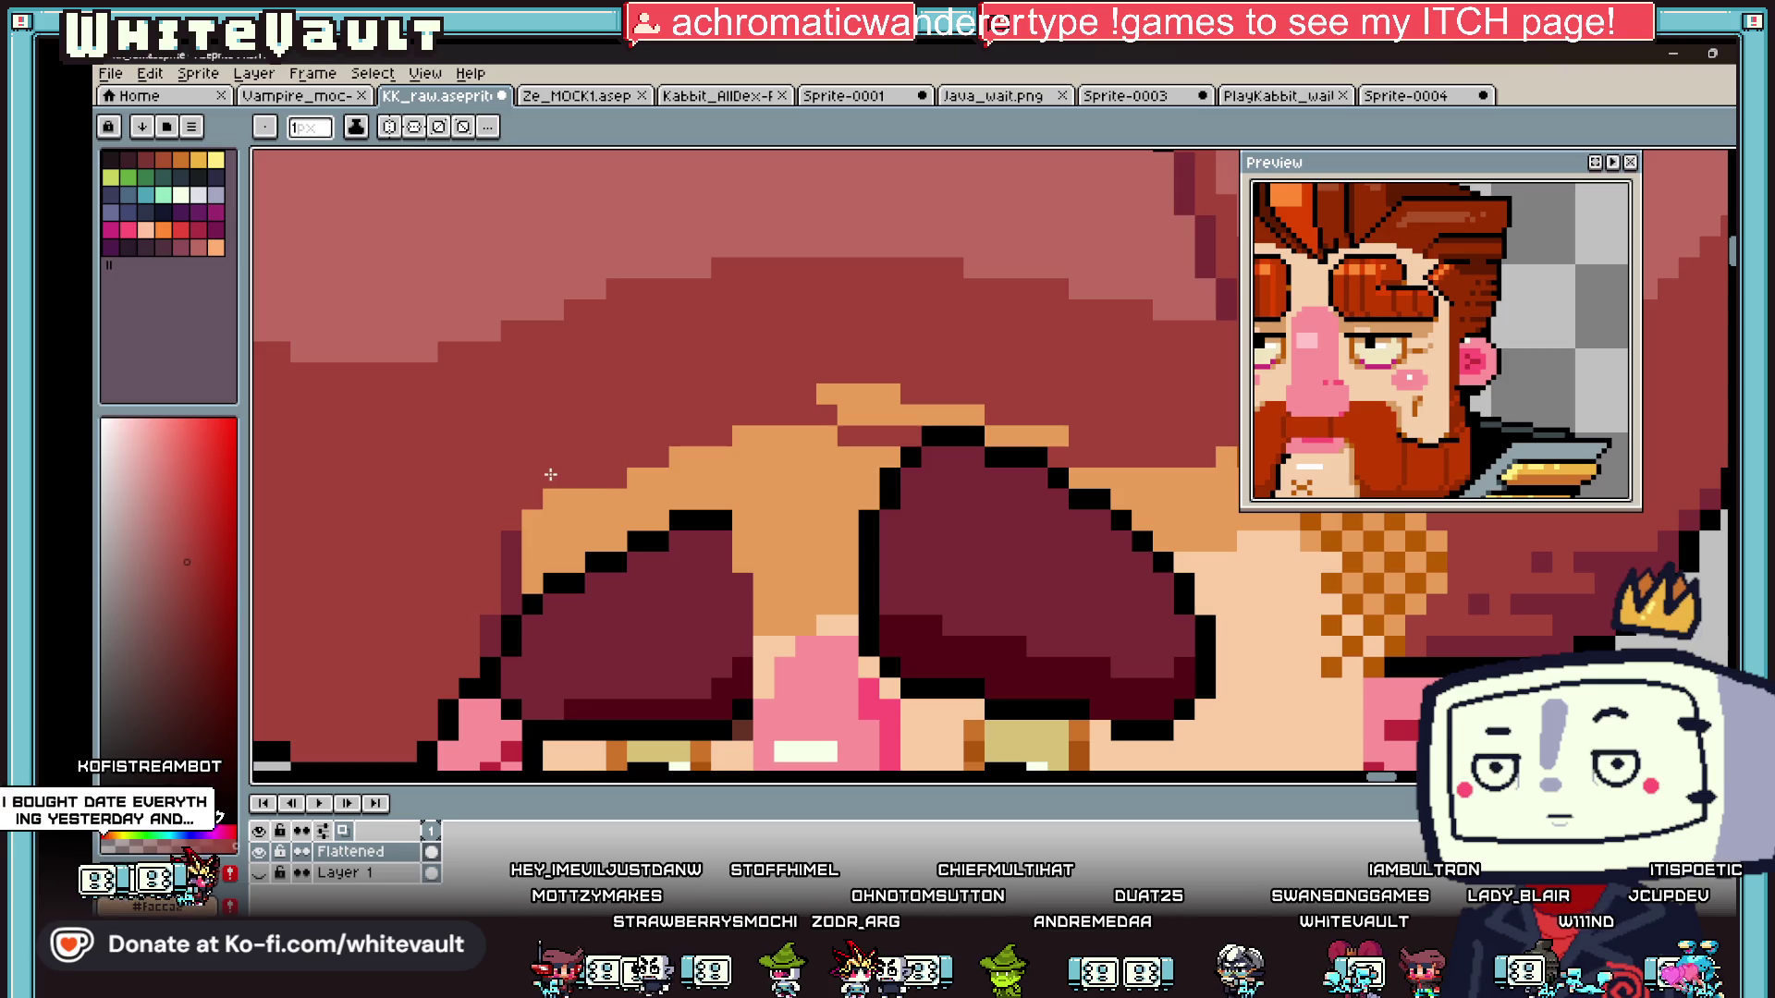
- Fill both orange brow highlights with dark red
key(g)
click(836, 392)
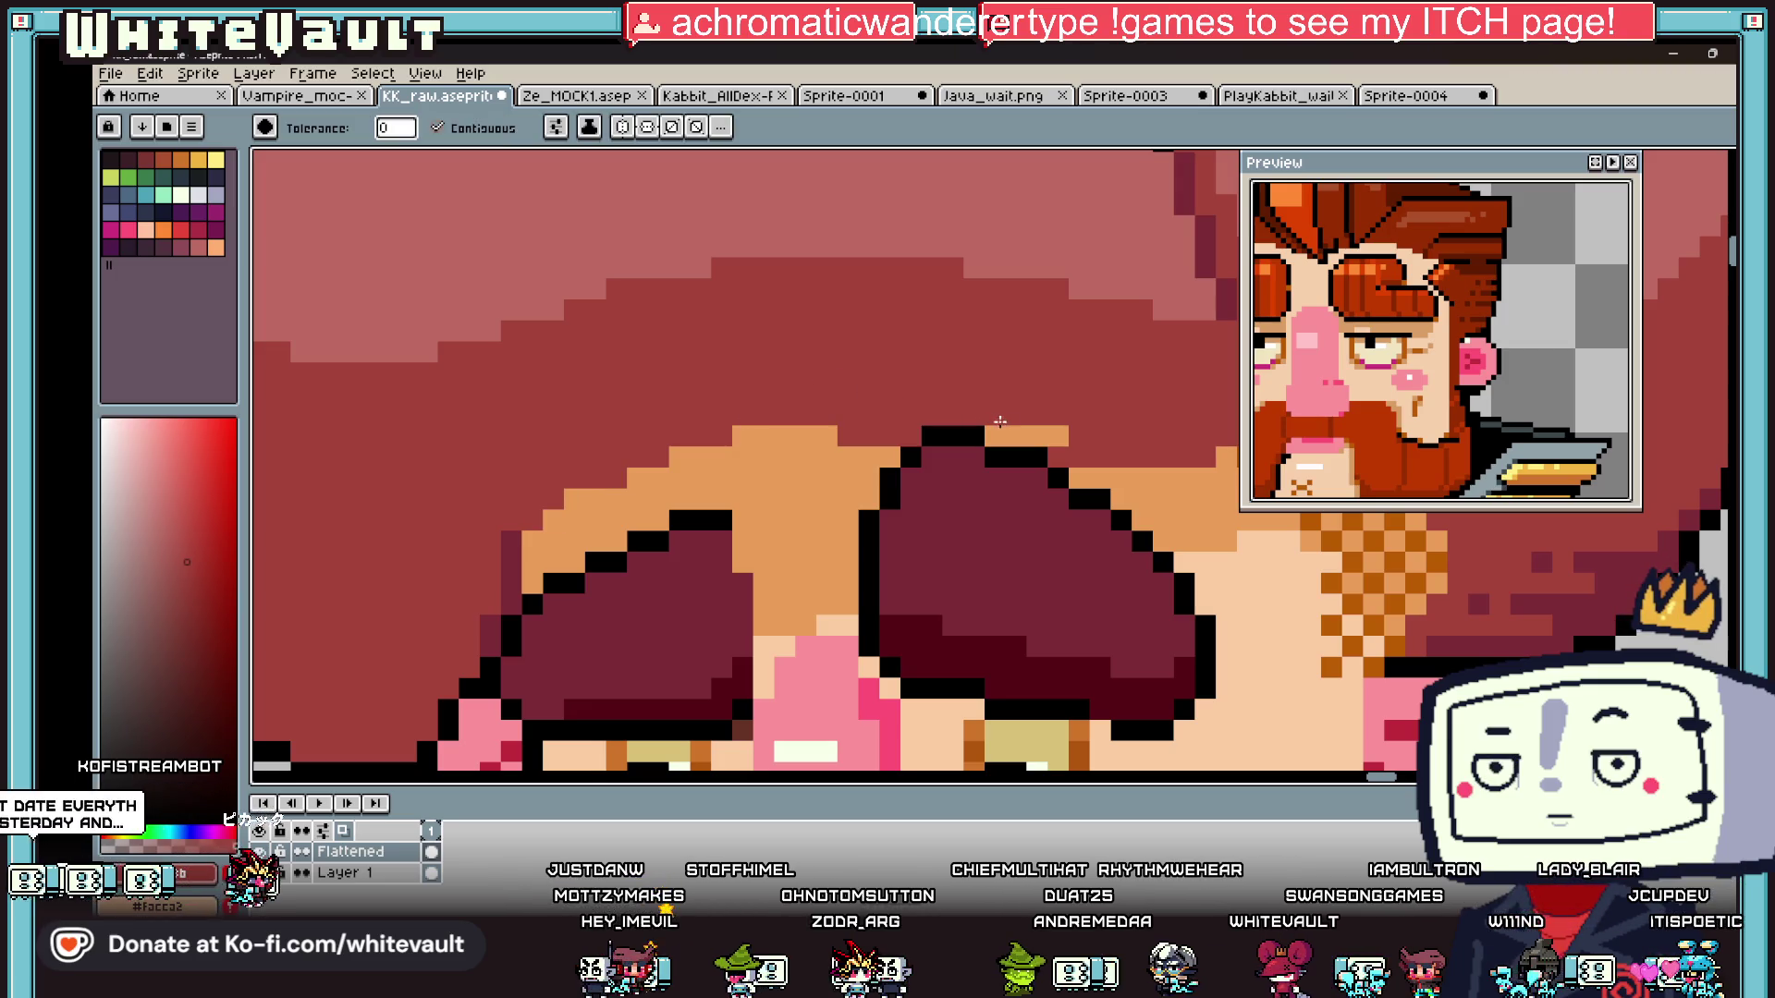
click(1007, 436)
scroll(1083, 443, down, 5)
scroll(1003, 451, up, 3)
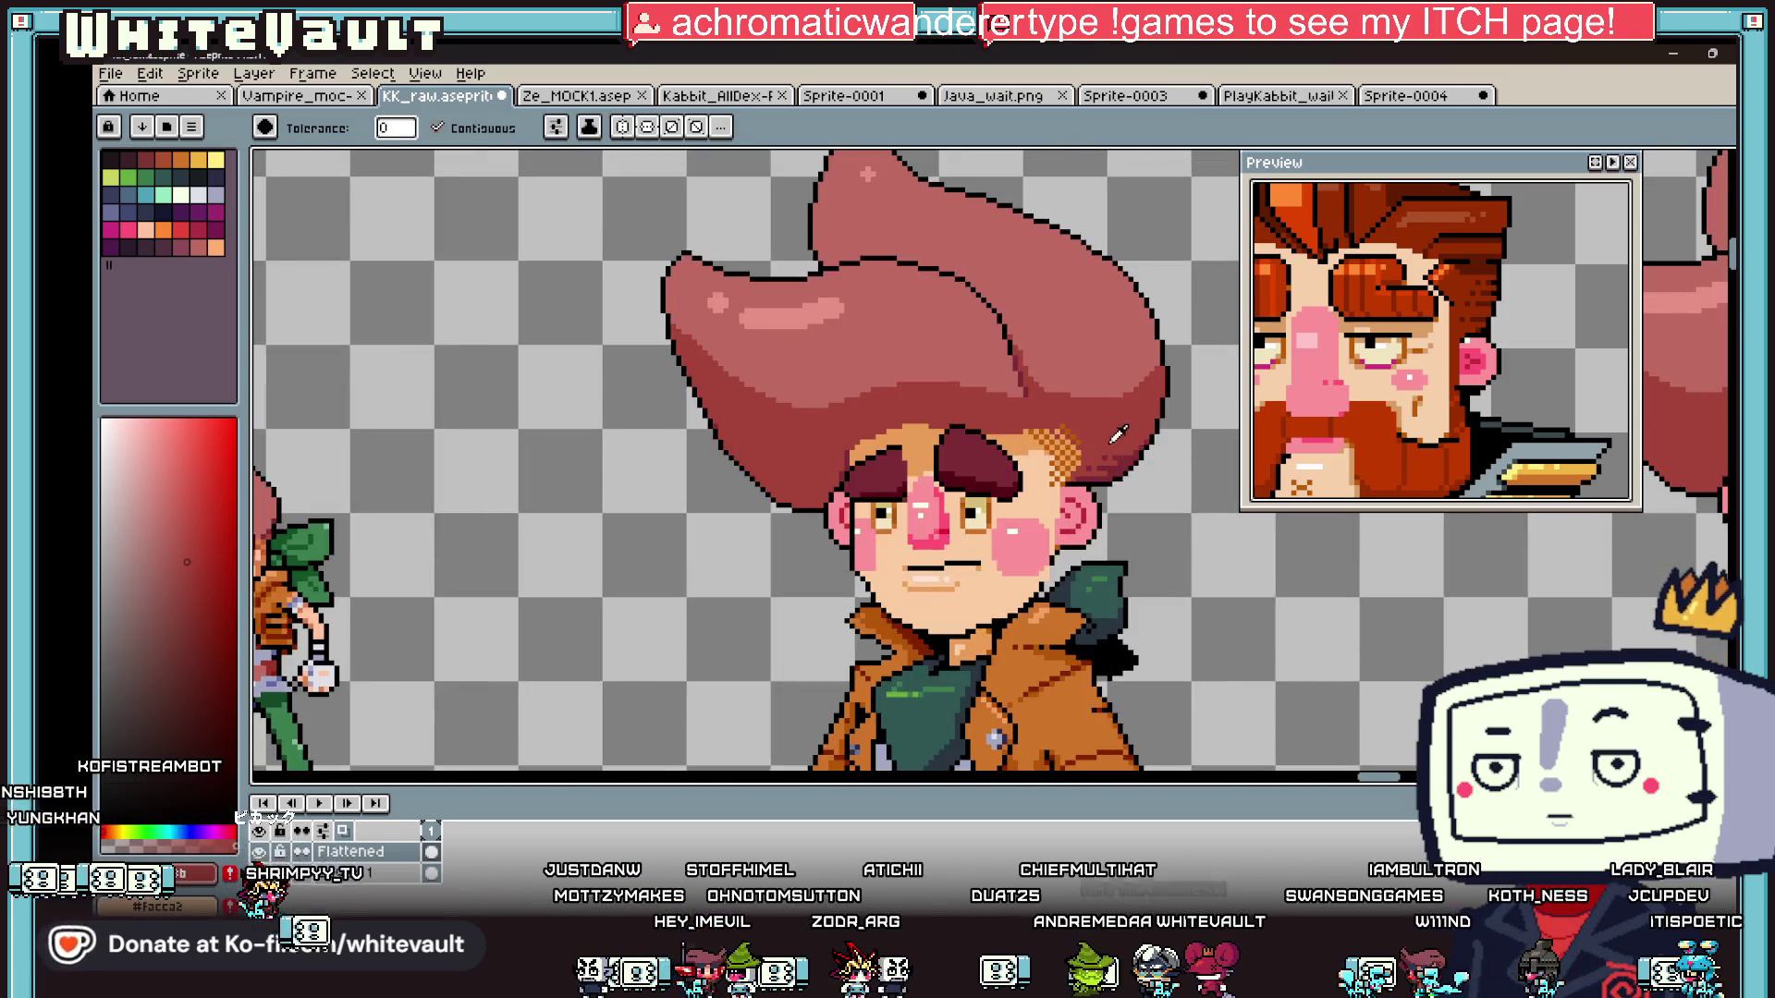
- Sample the peach skin tone from the face for drawing
key(i)
scroll(1004, 448, down, 3)
scroll(1038, 487, up, 5)
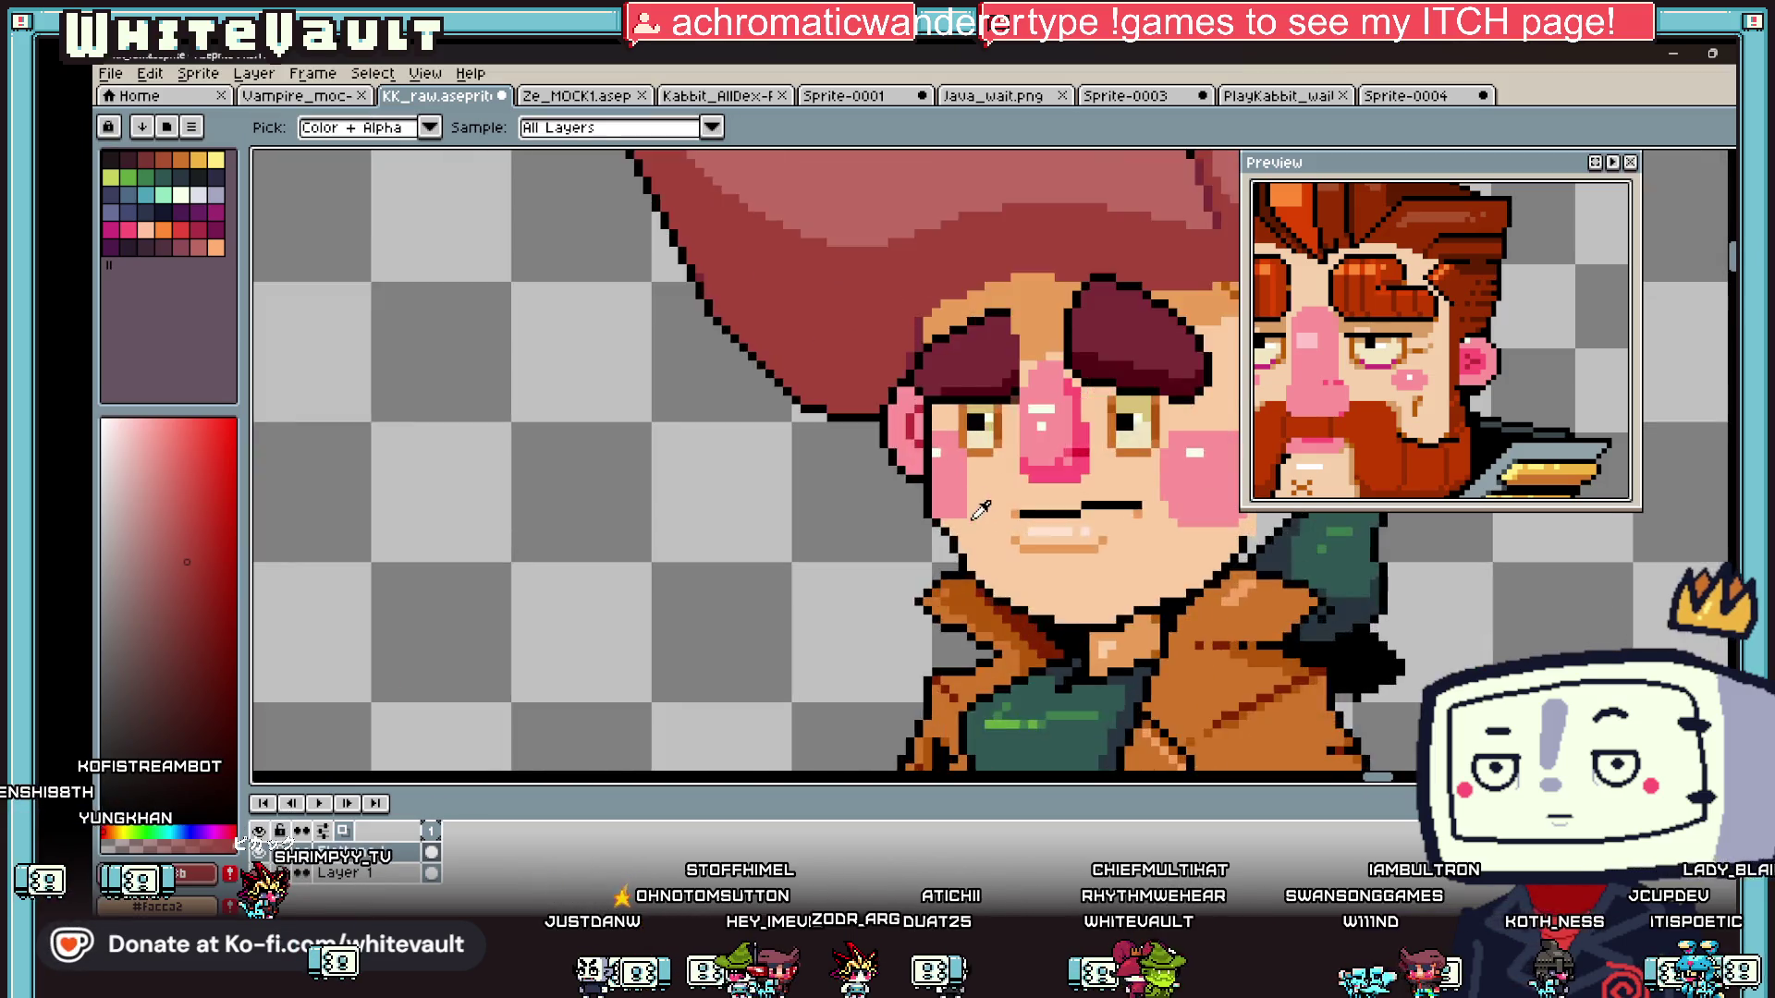
key(b)
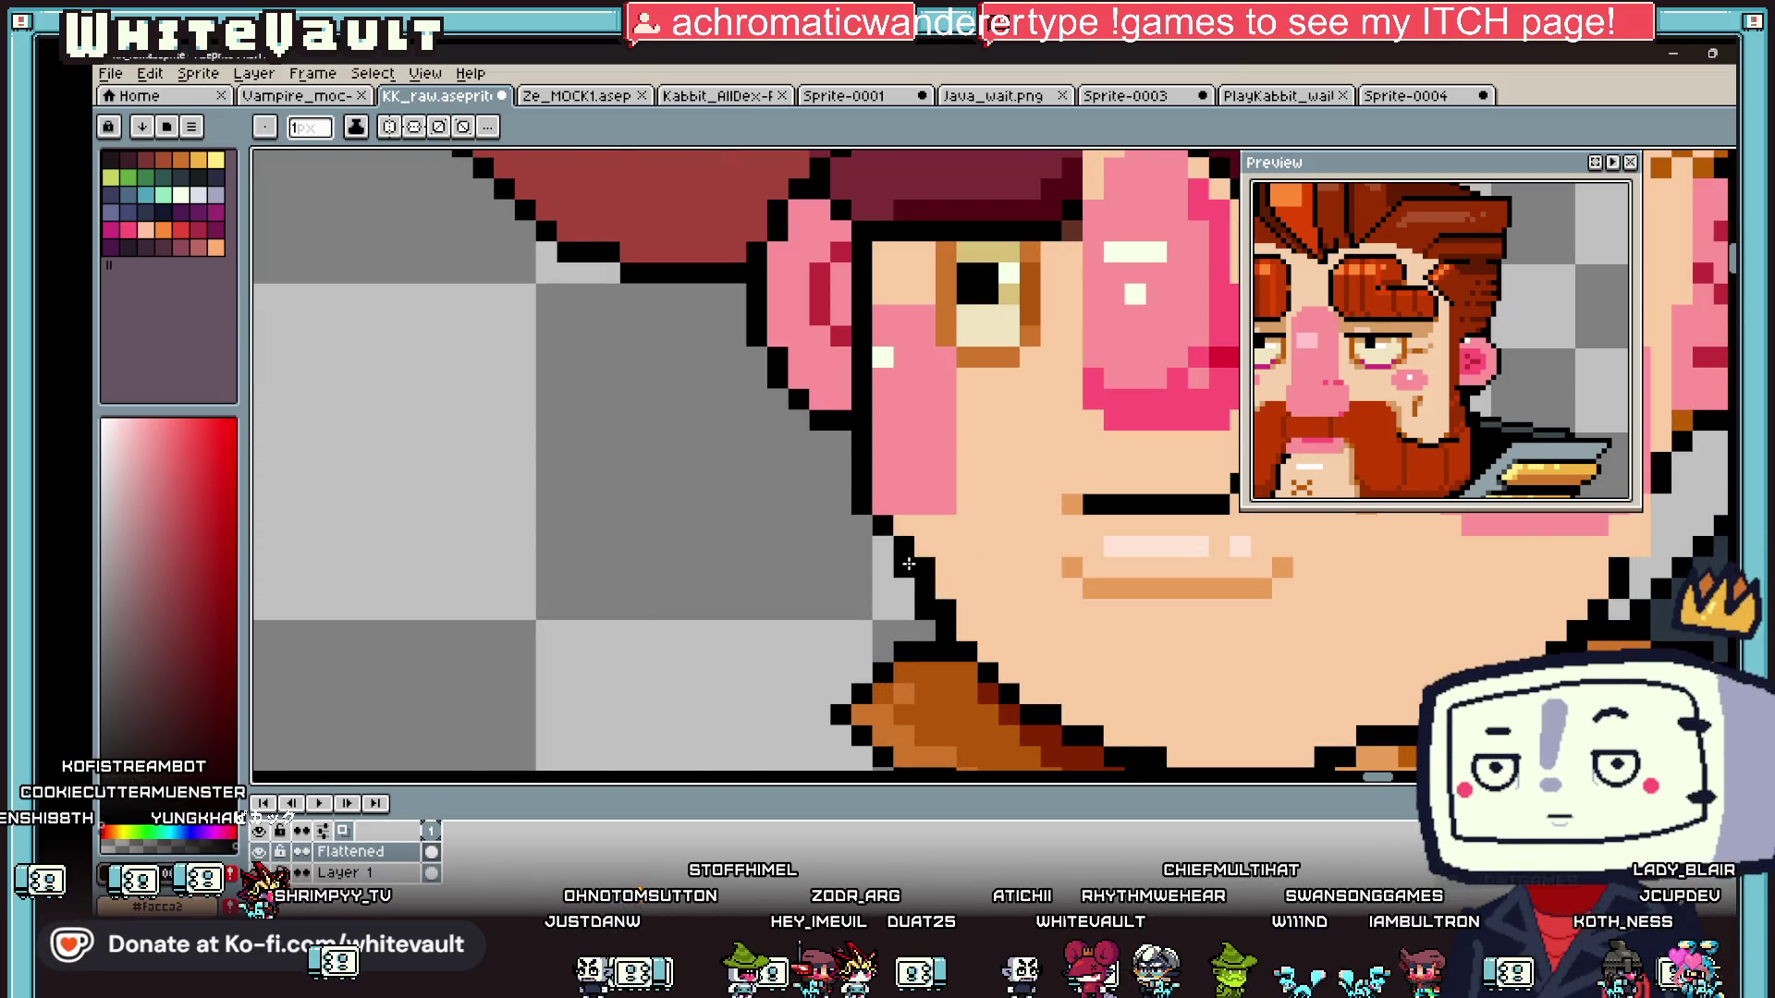
alt+click(928, 566)
scroll(955, 603, down, 4)
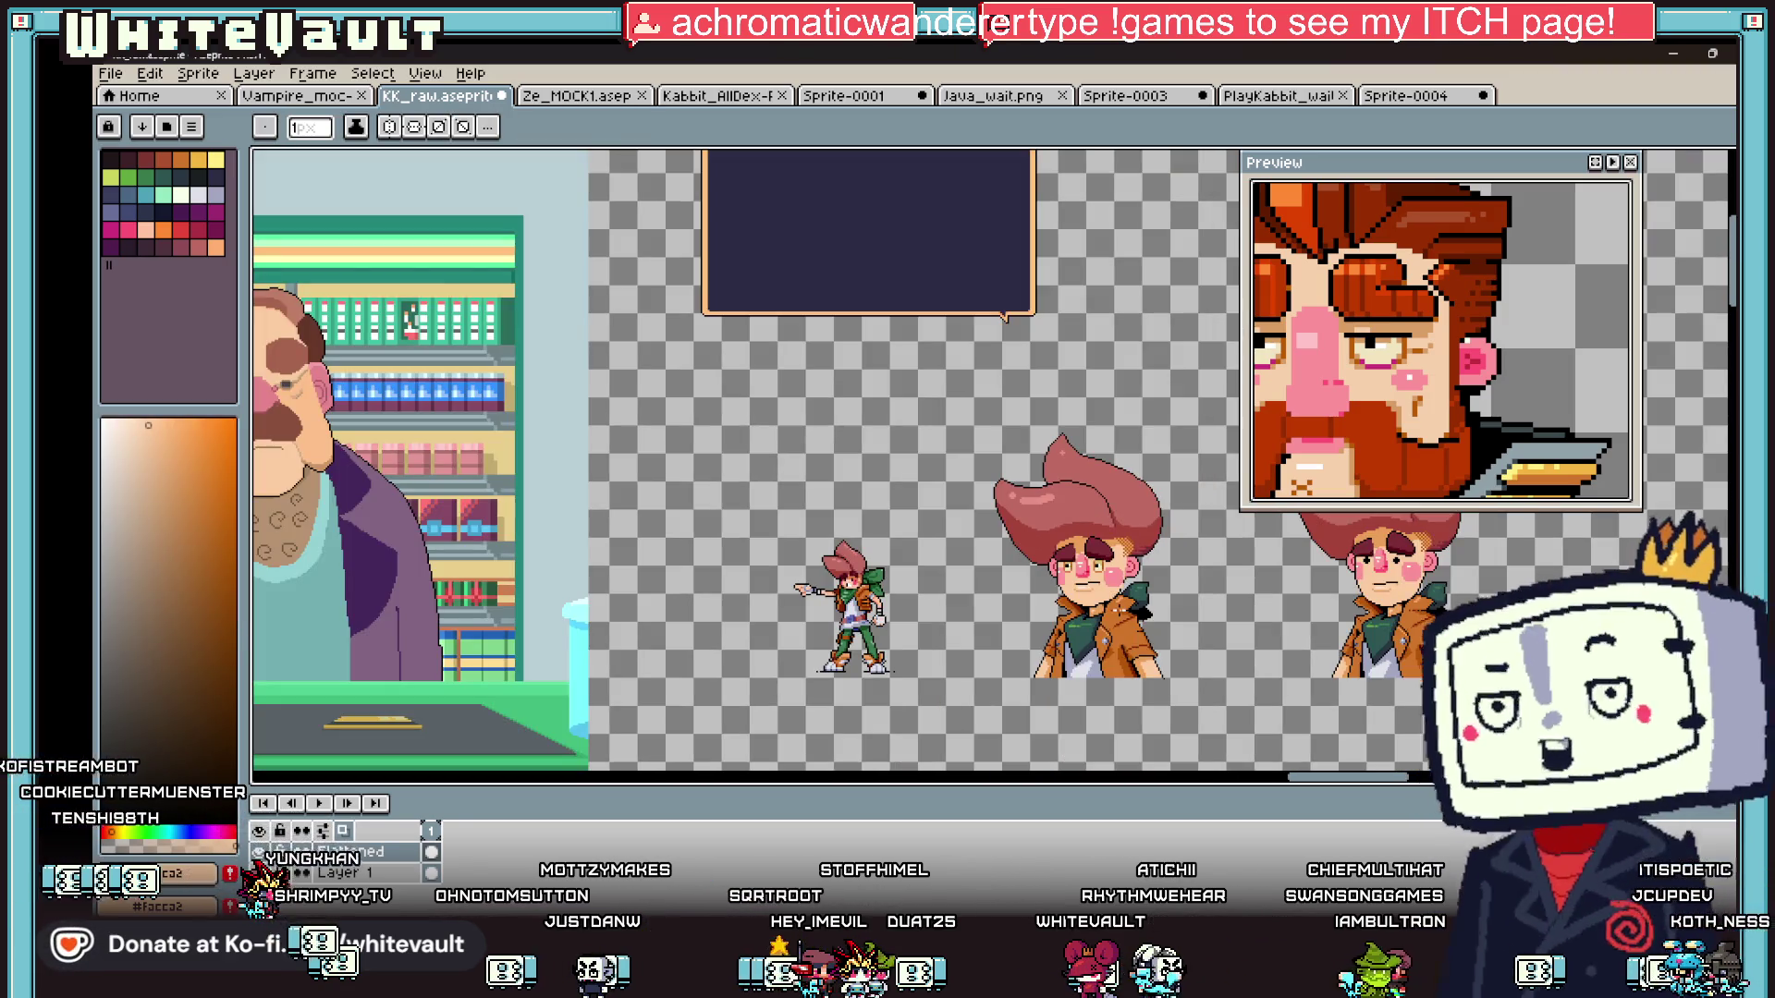
- Sample black from the outline and redraw pixels along the left jawline
scroll(1111, 611, up, 3)
scroll(1112, 611, up, 2)
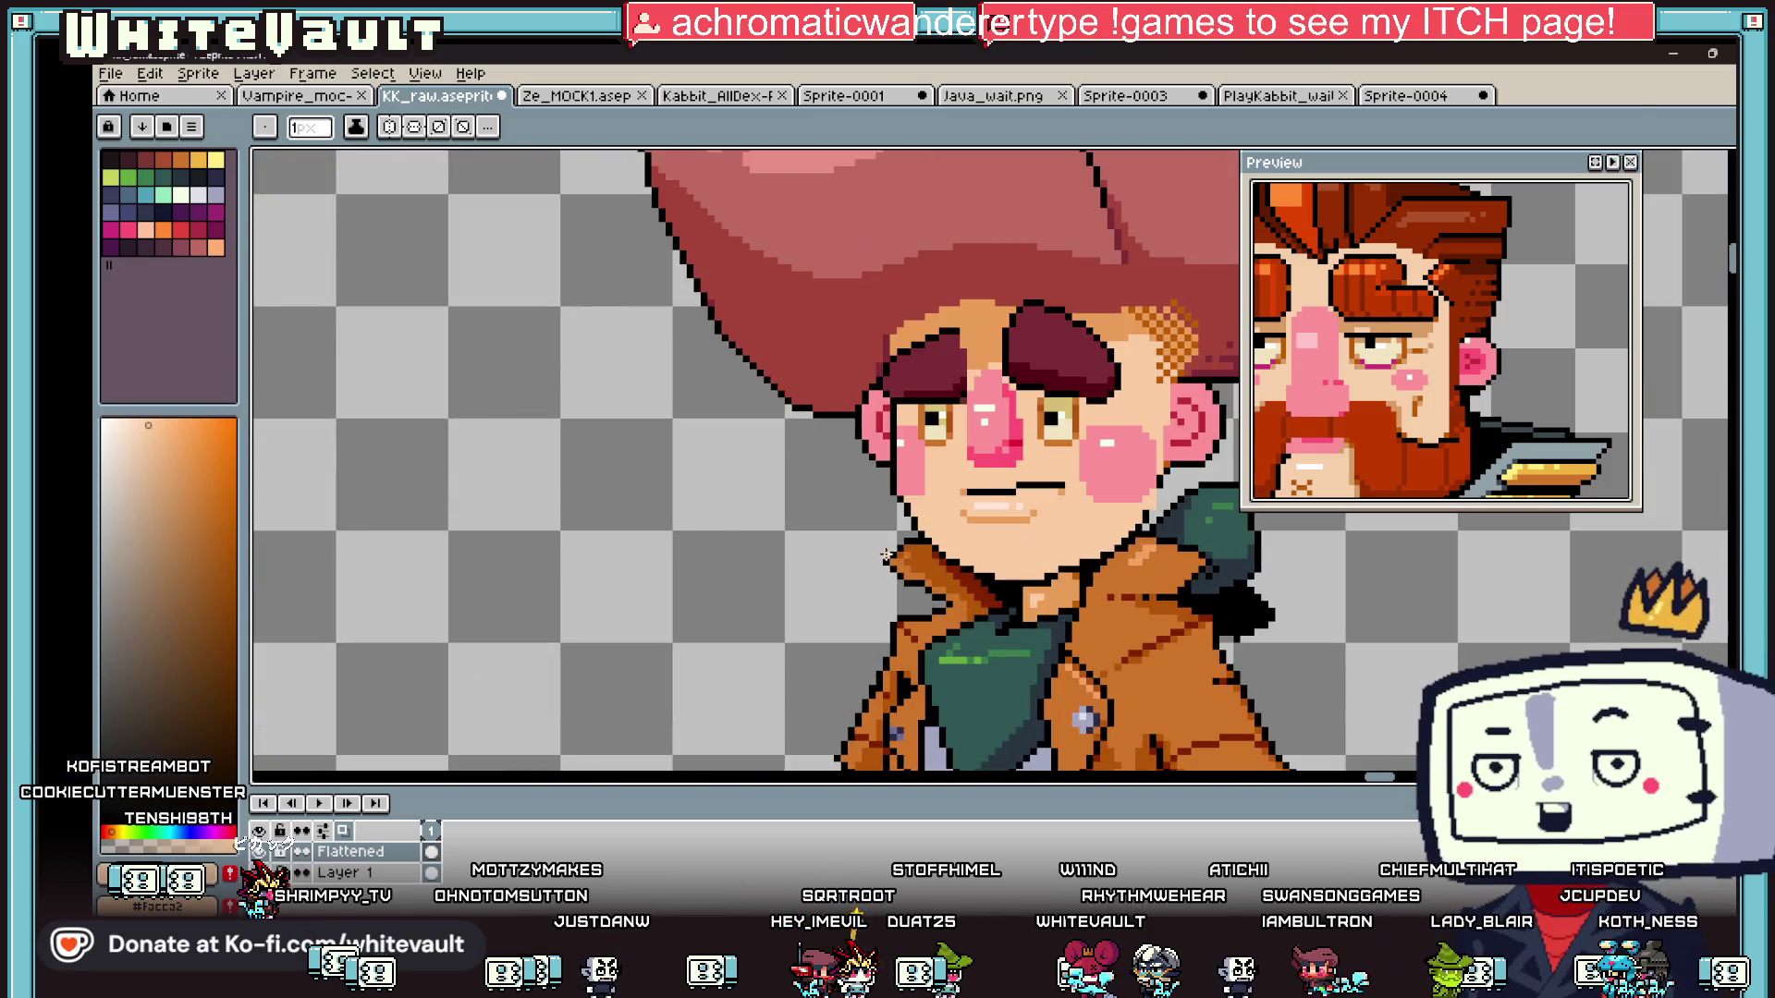
key(alt)
scroll(890, 444, up, 2)
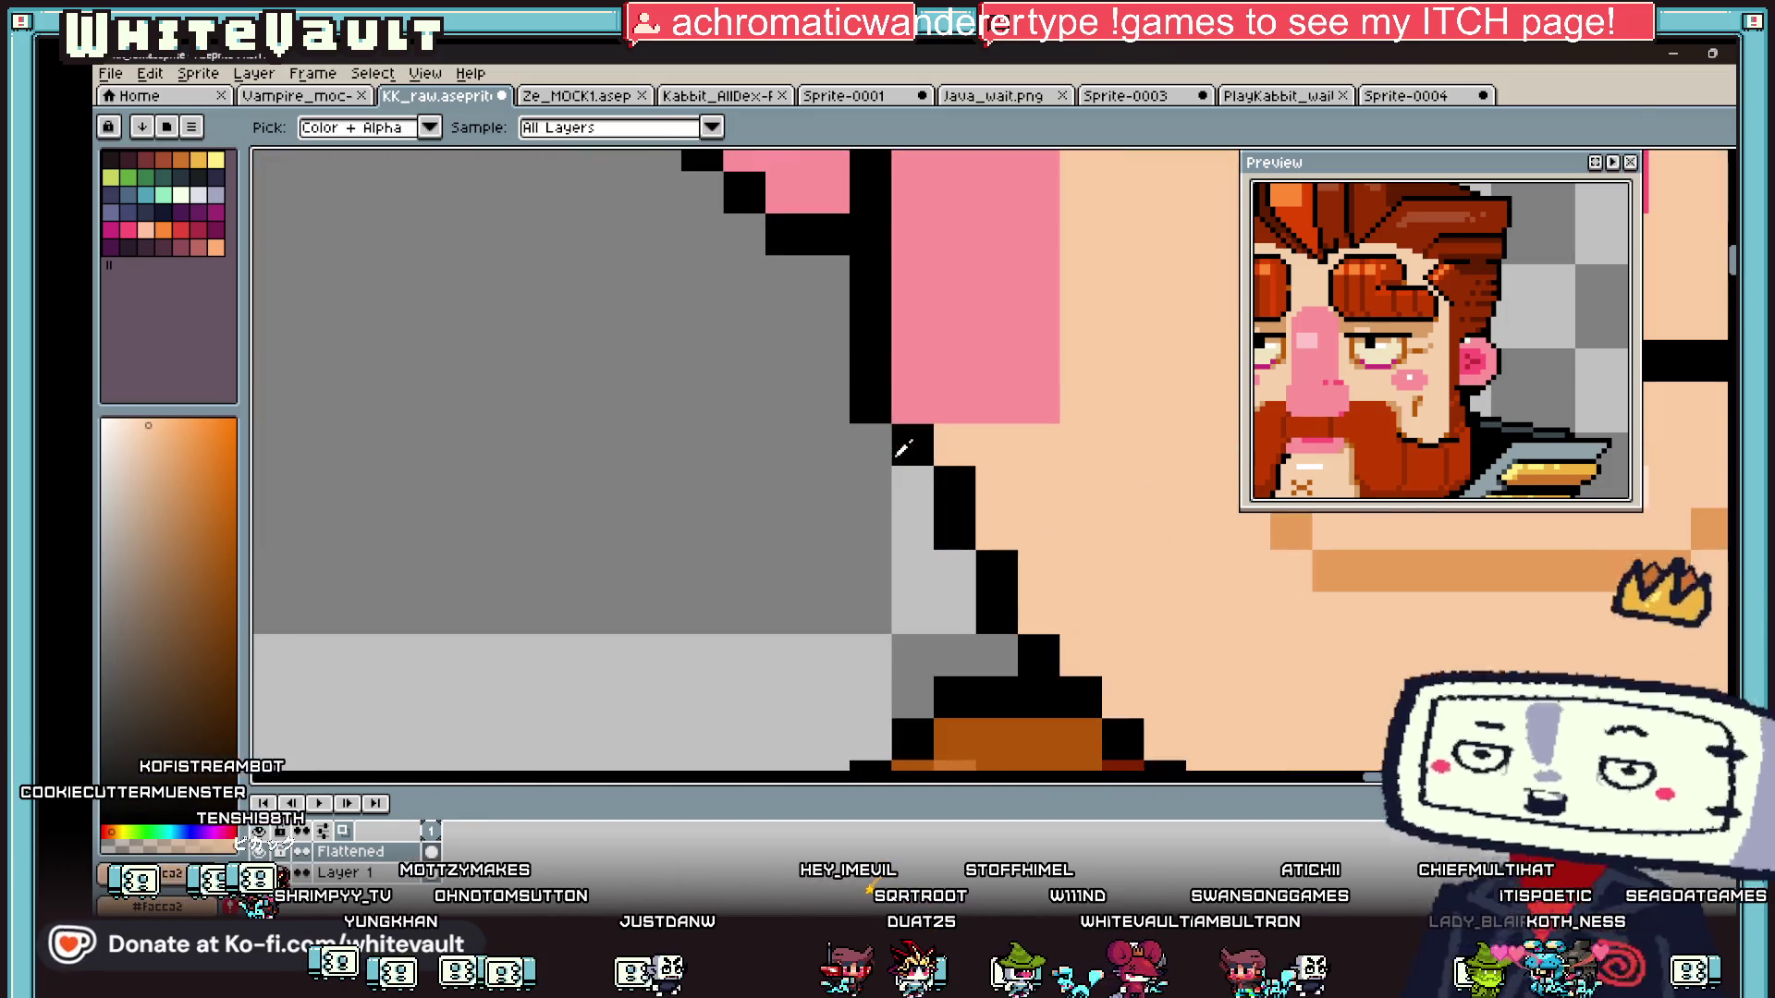
click(902, 448)
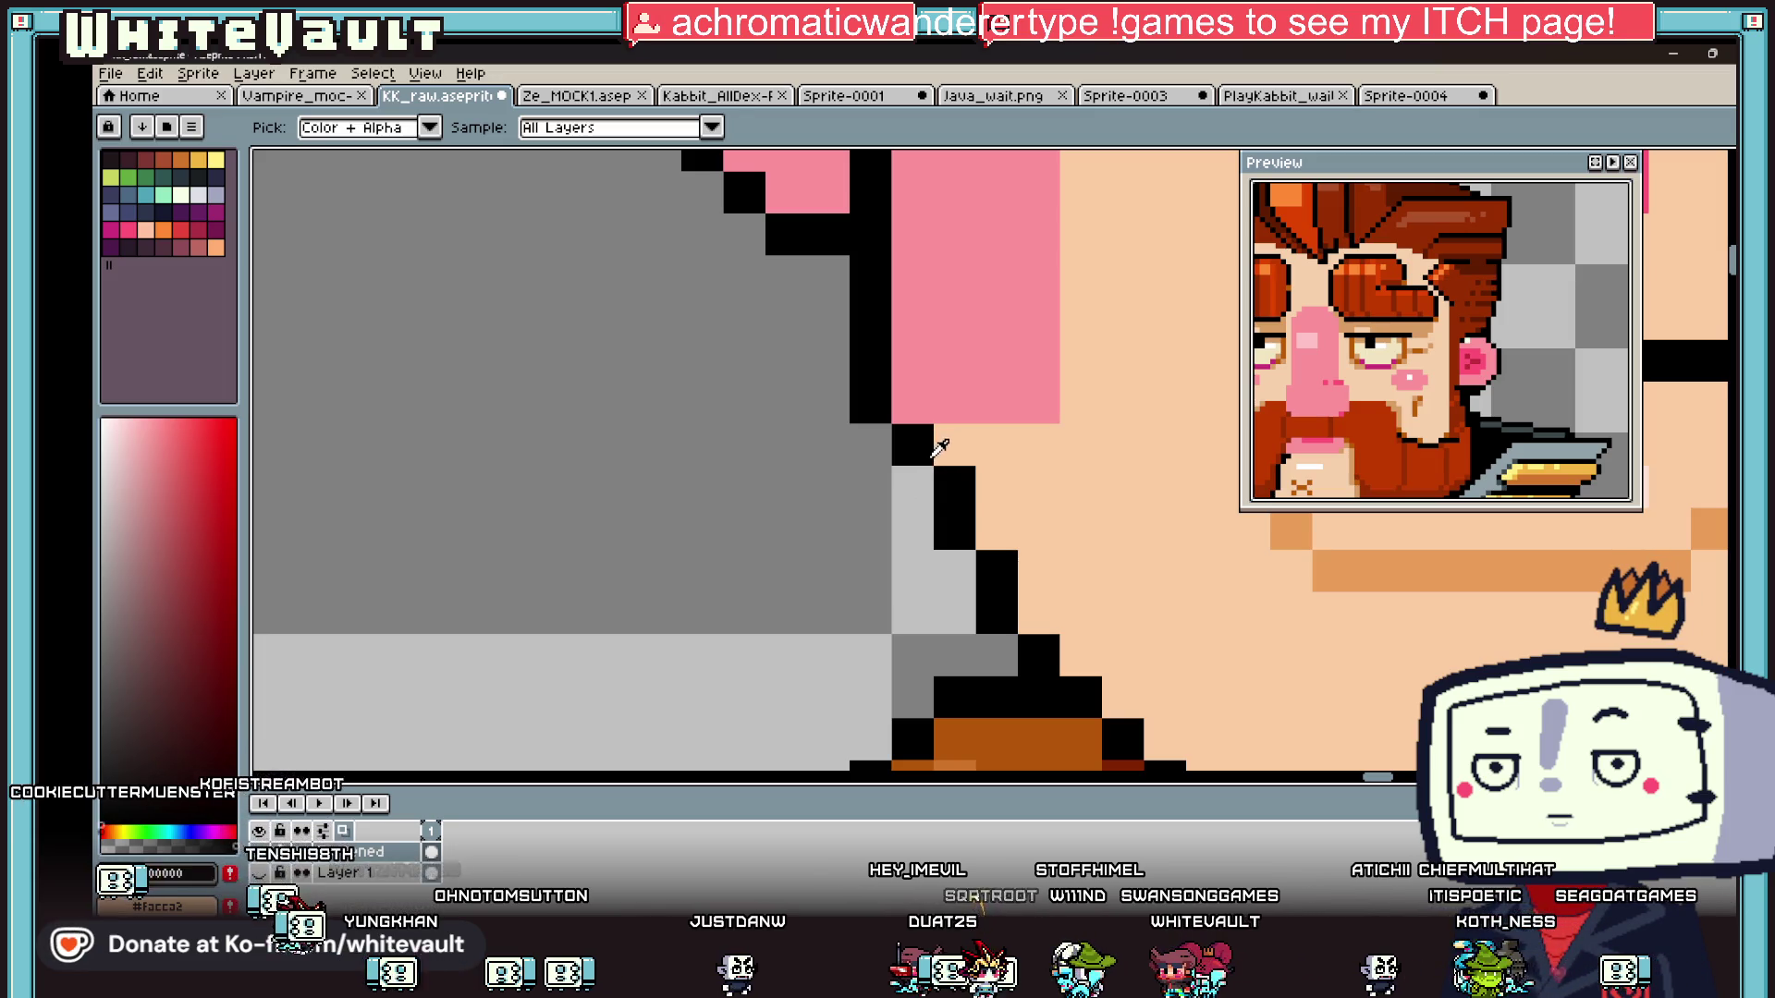
alt+click(1017, 481)
click(954, 486)
alt+click(996, 527)
click(912, 486)
- Fill two jaw pixels with peach skin to smooth the jaw edge
alt+click(1035, 536)
click(1004, 554)
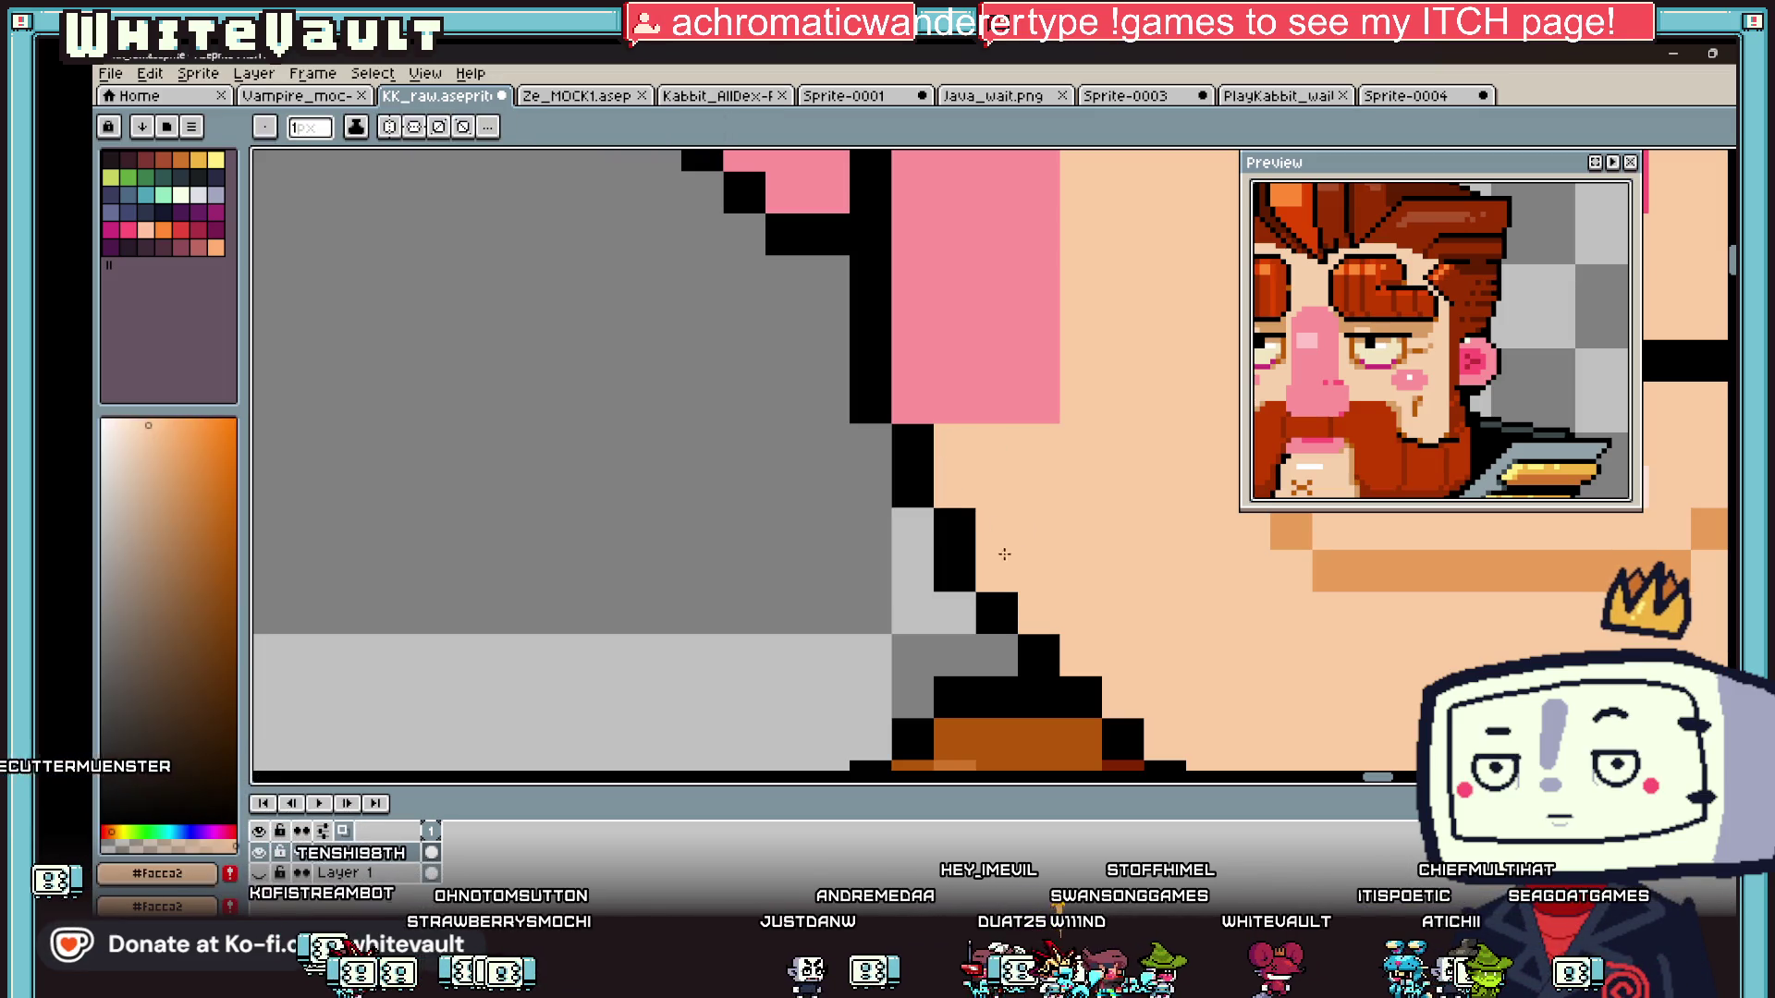
scroll(1005, 553, down, 5)
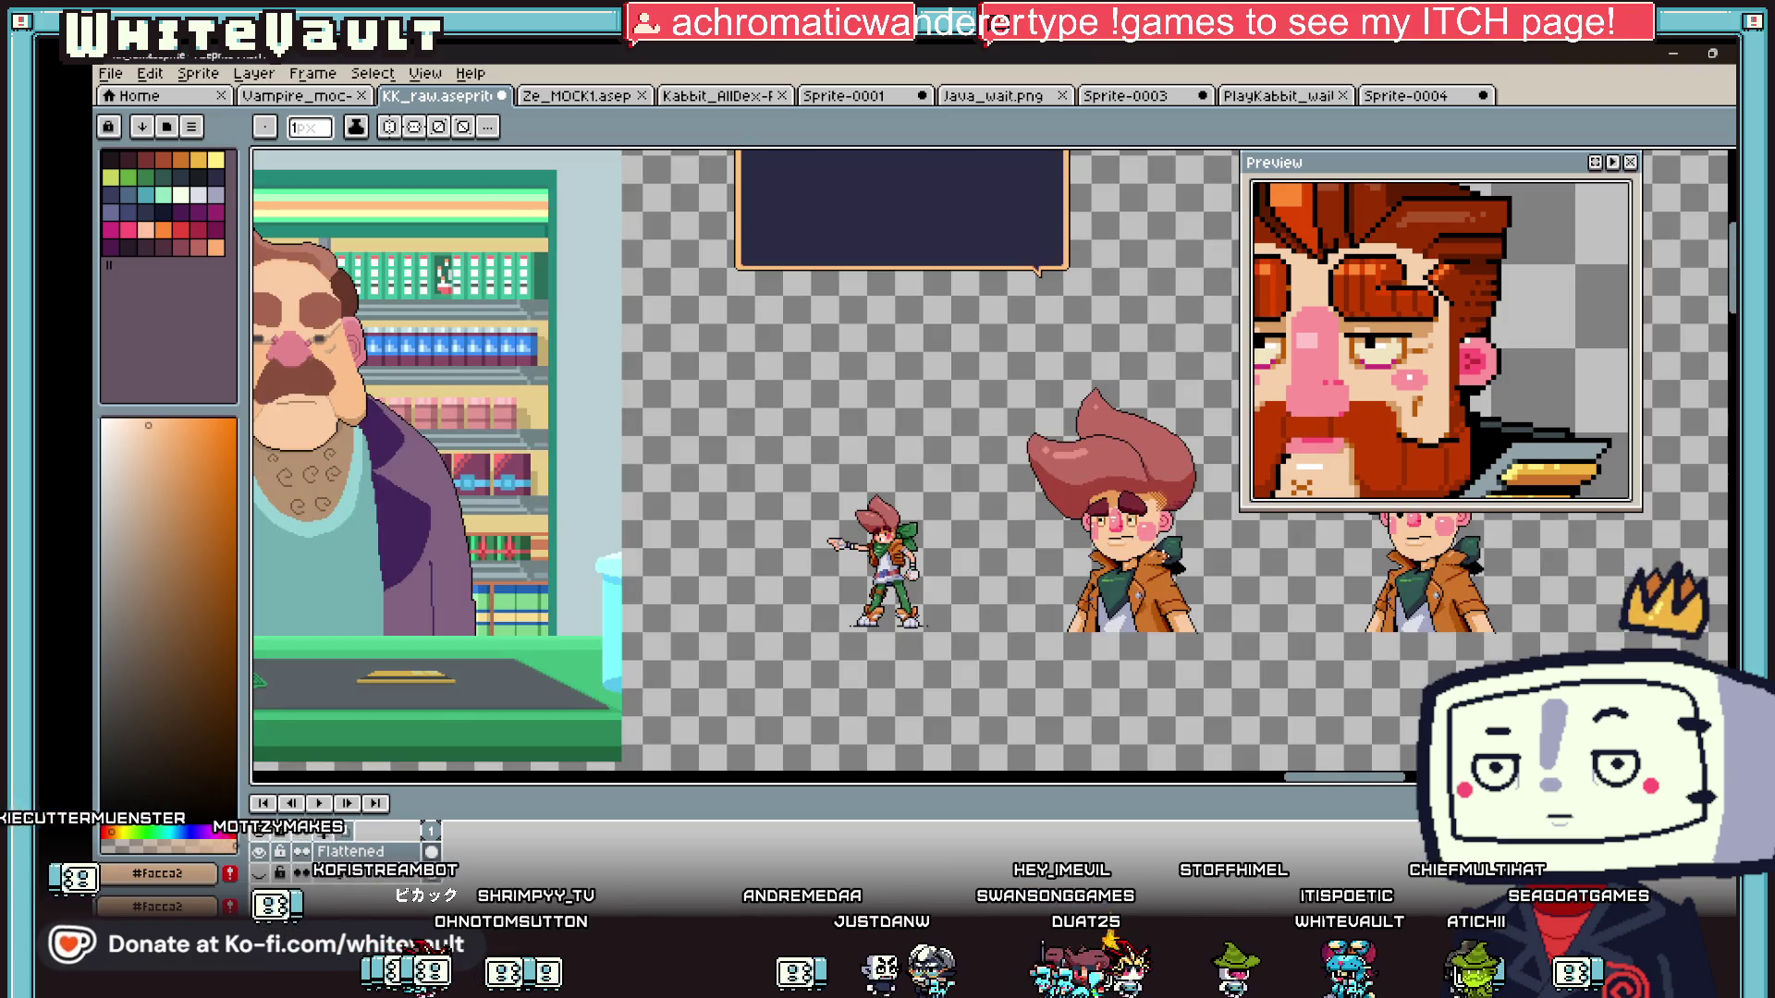
scroll(1124, 540, up, 3)
- Select the mouth and nose together and shift them down one pixel
key(m)
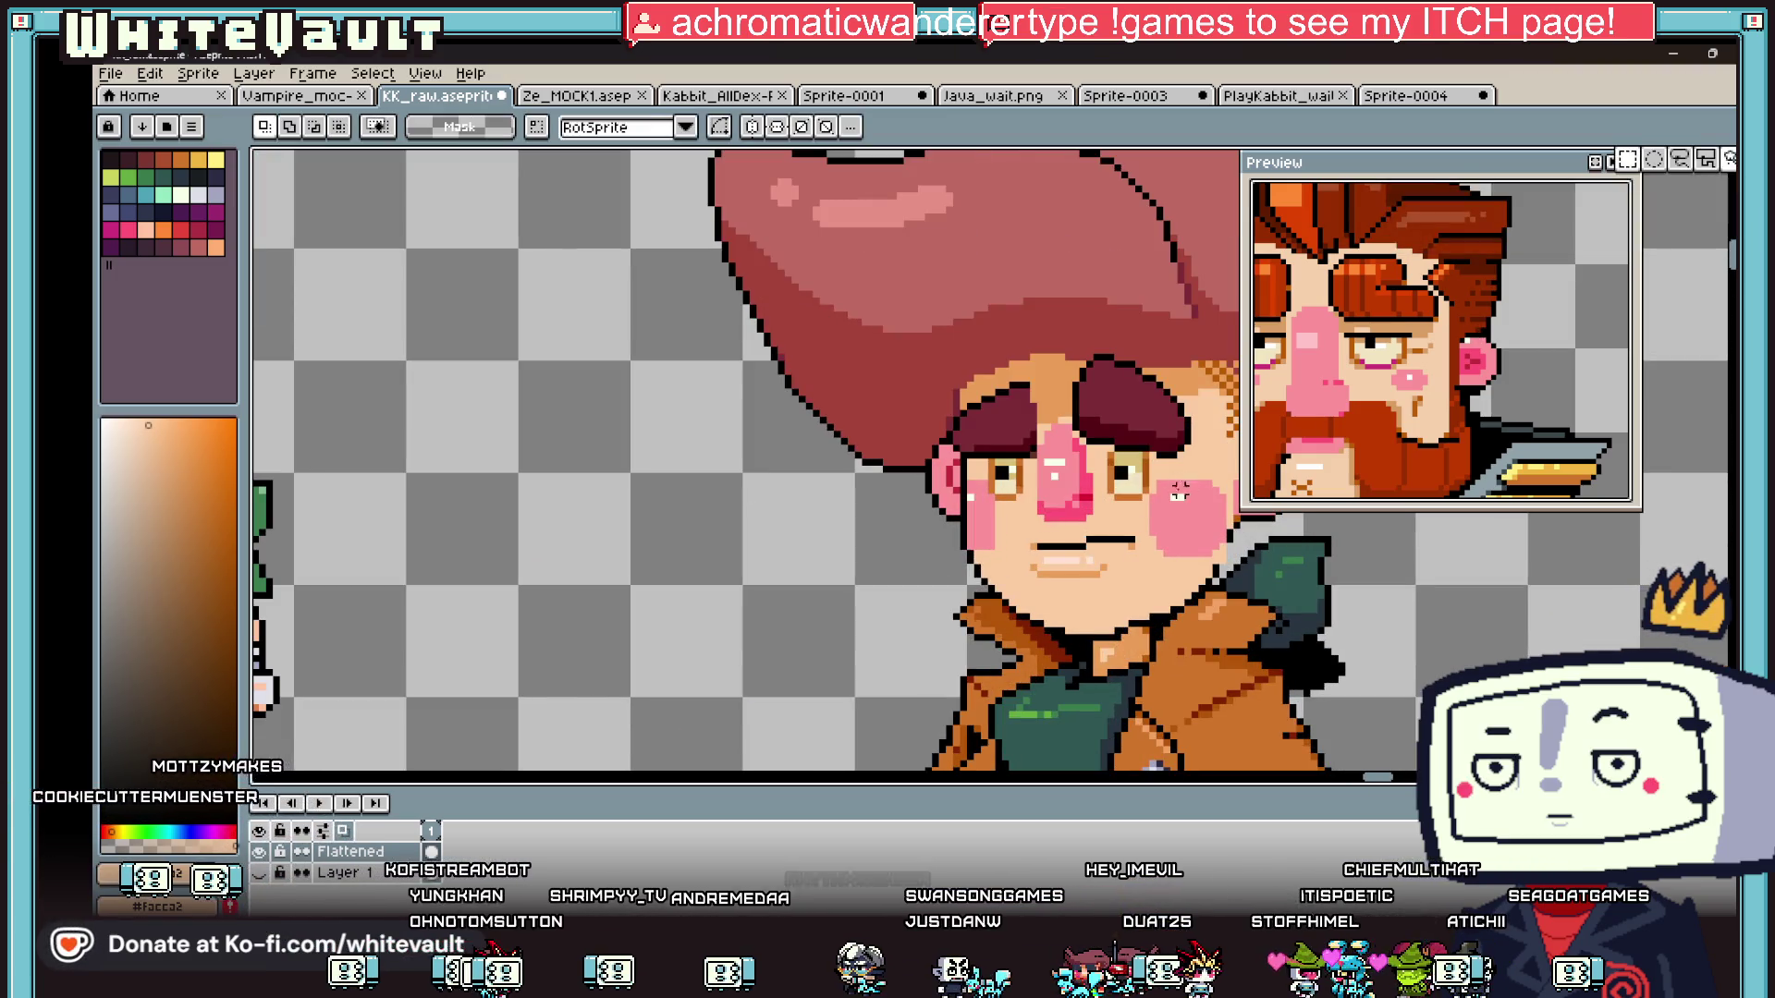
scroll(1087, 561, up, 1)
drag(997, 529, 1146, 590)
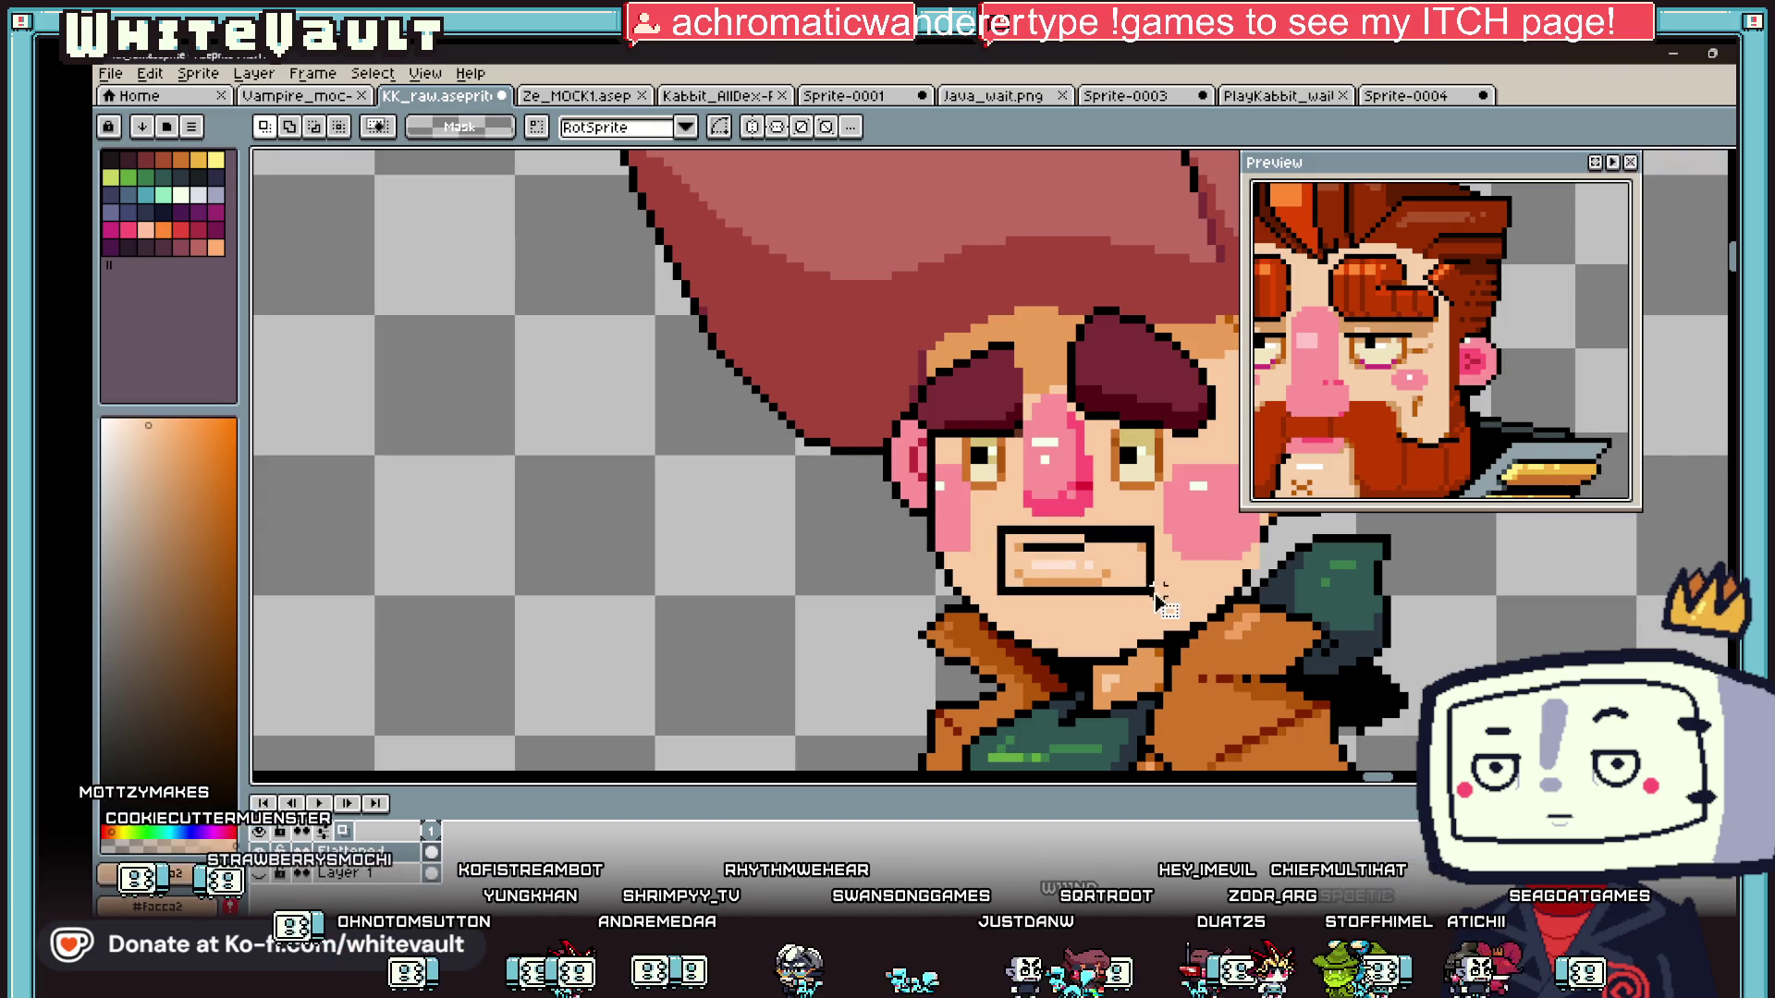
shift+drag(1015, 459, 1093, 515)
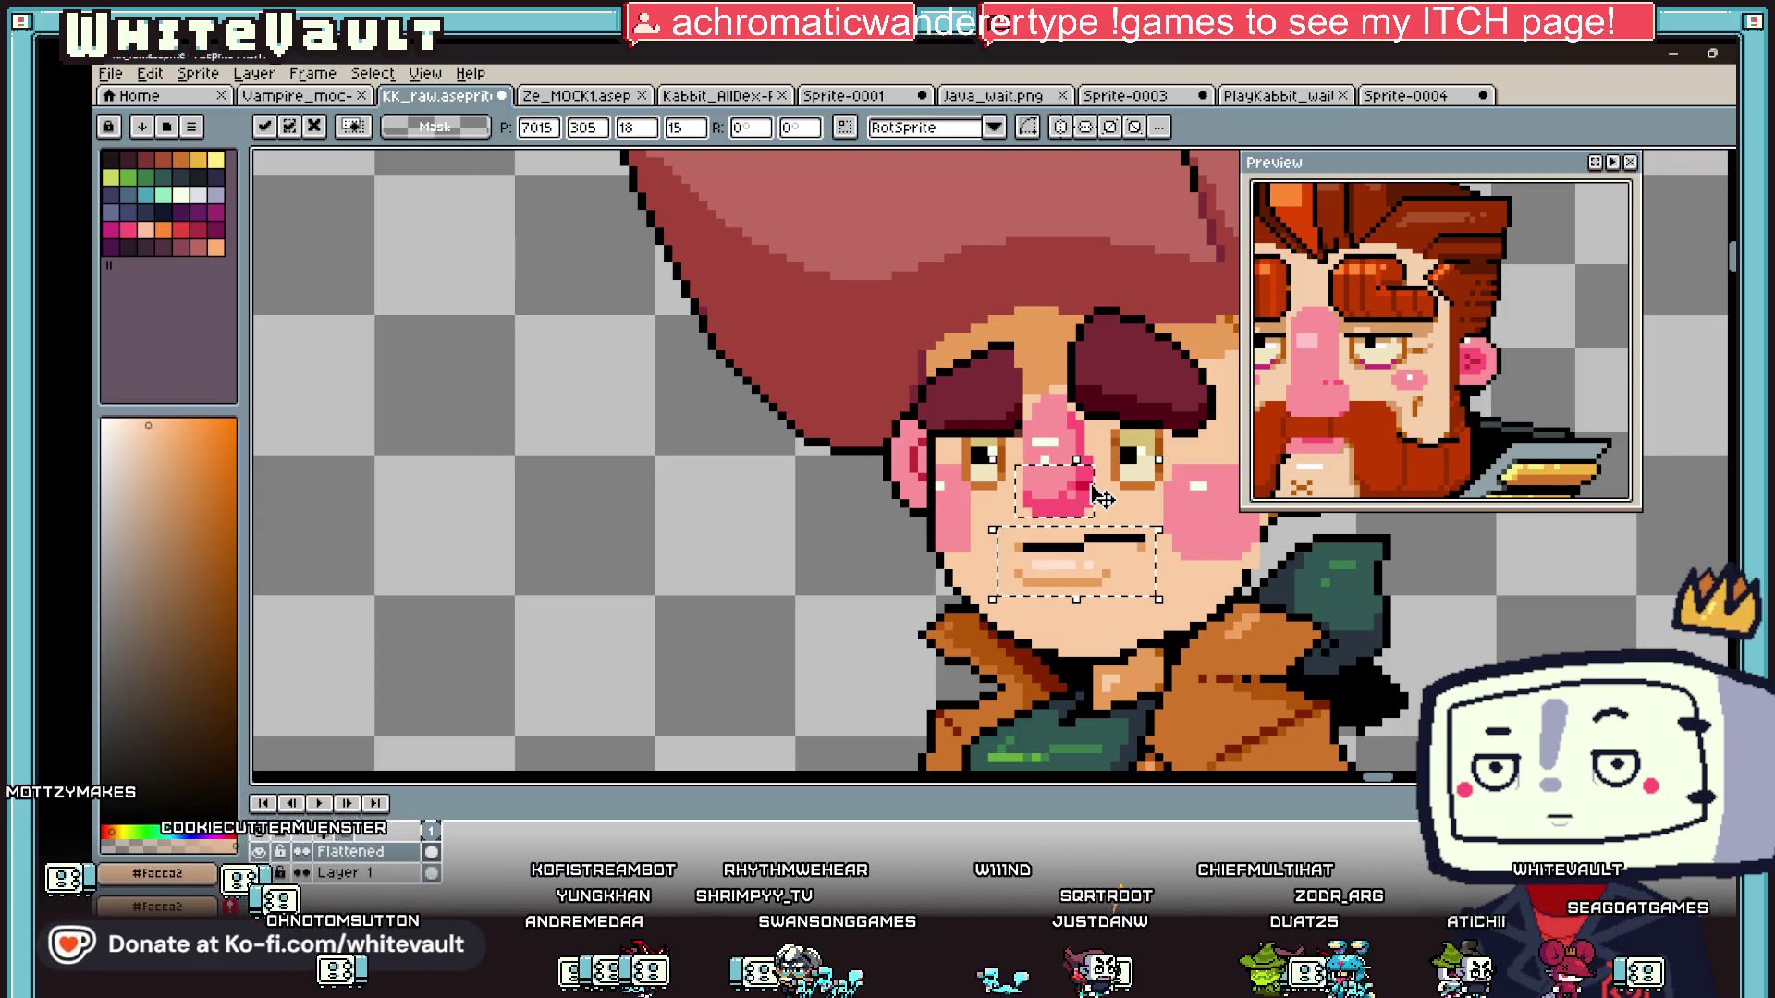
key(Down)
key(Down)
key(Up)
key(ctrl+d)
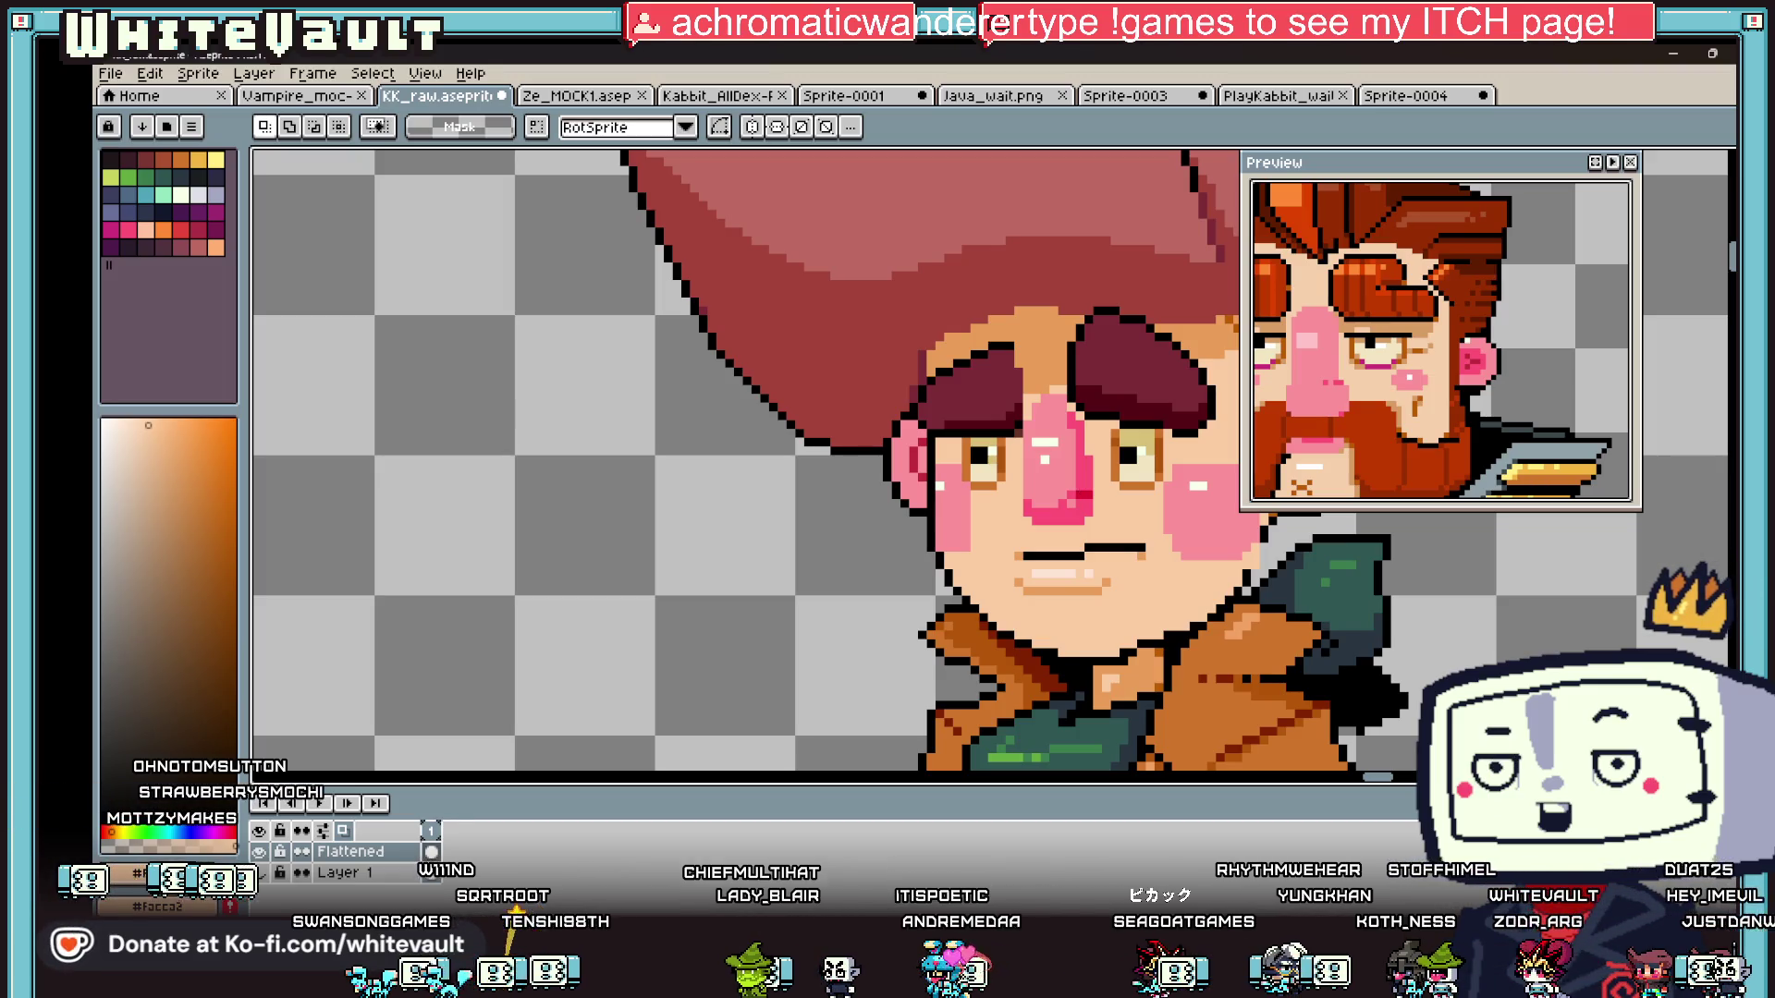
- Close the reference preview and add a pink pixel to the top of the nose
click(1630, 161)
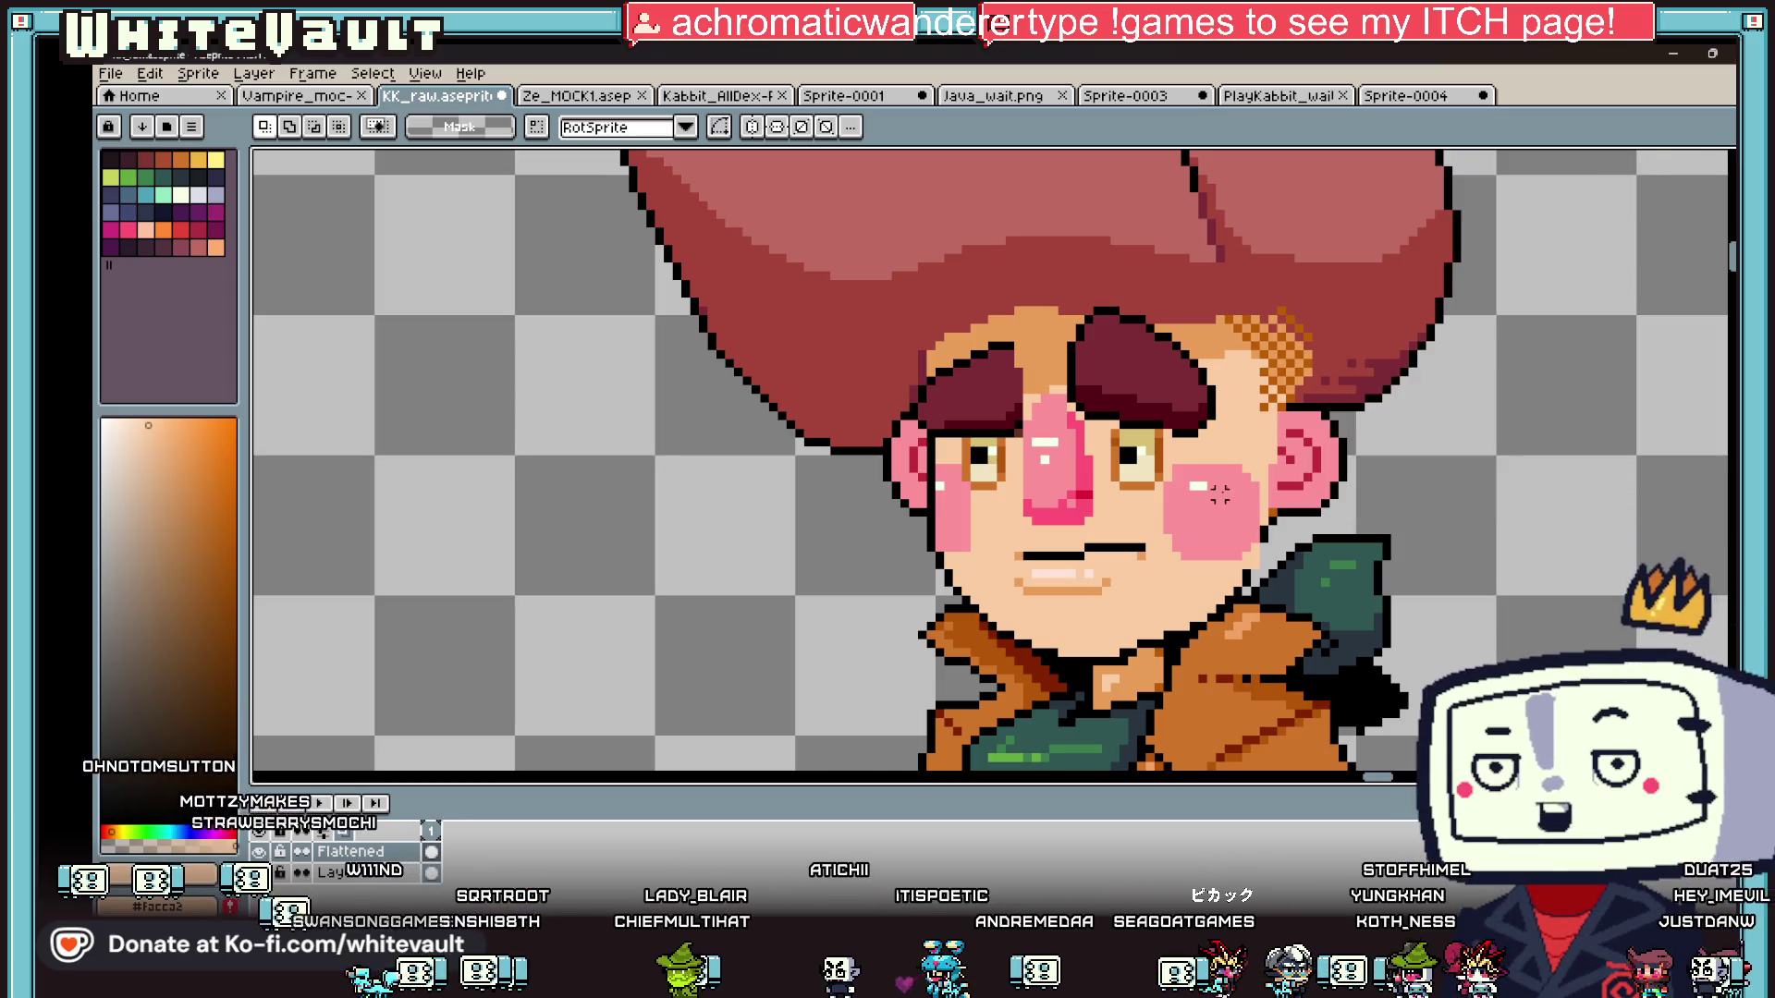
scroll(1220, 495, up, 3)
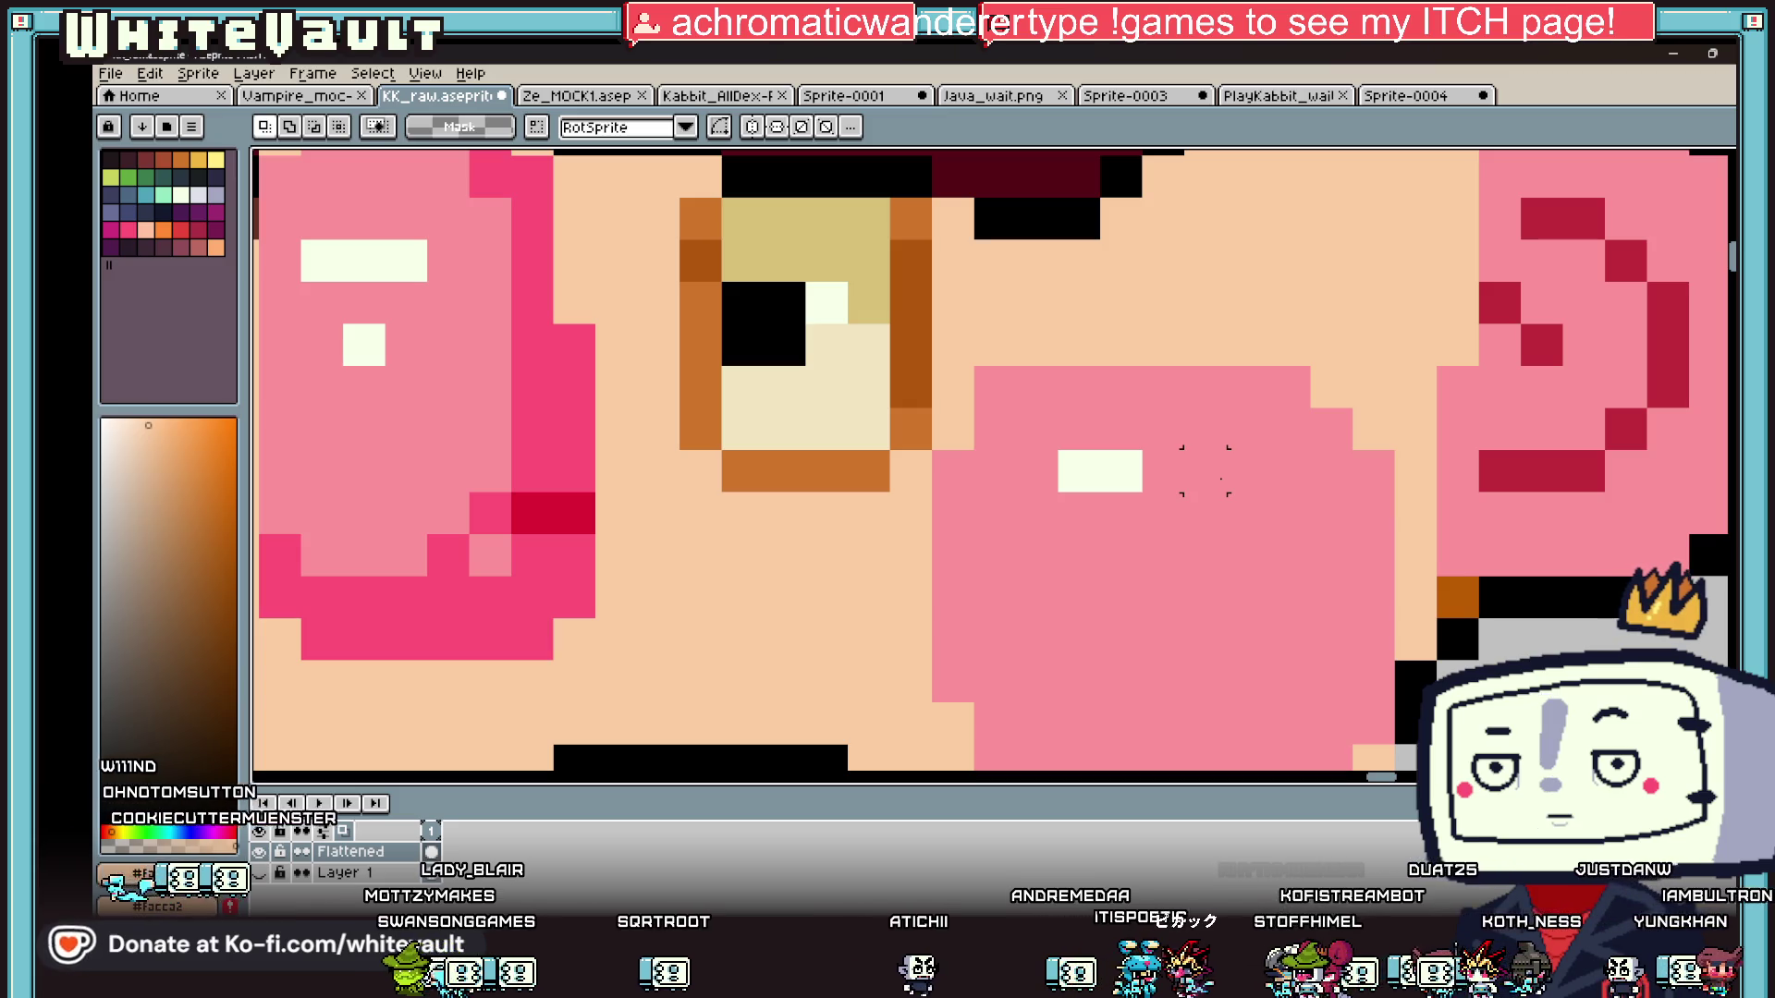
key(b)
alt+click(1153, 384)
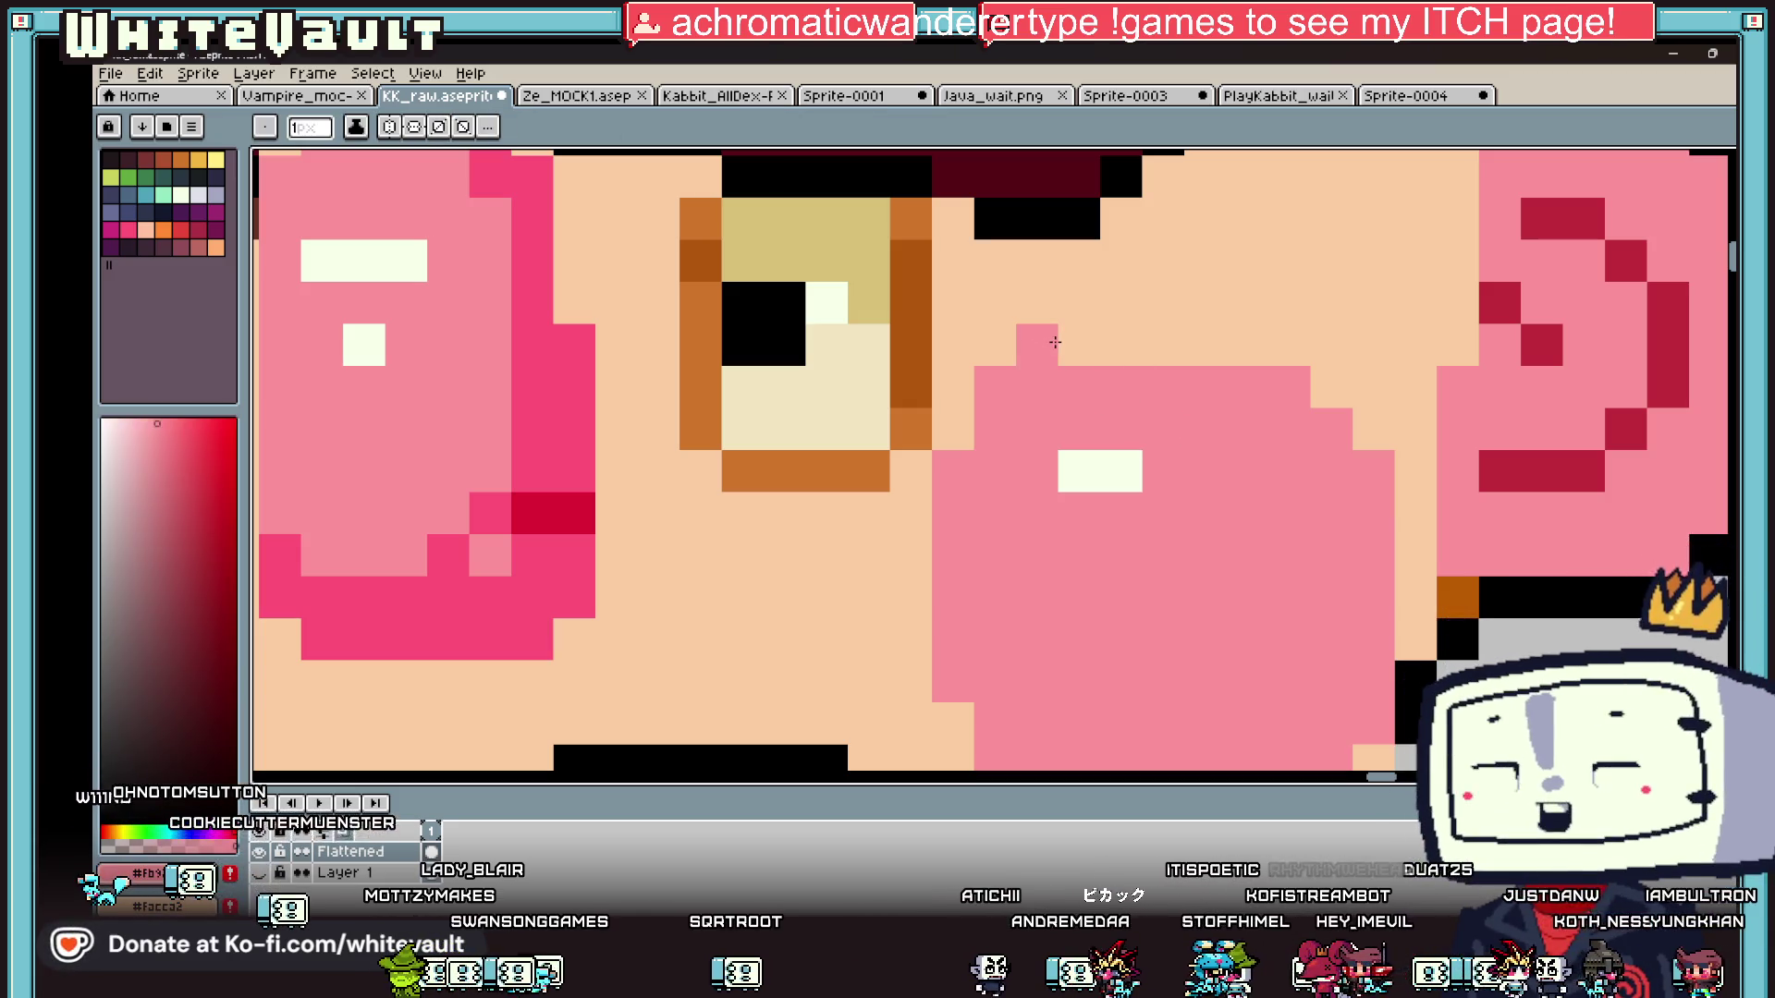
scroll(1055, 347, down, 5)
scroll(1054, 348, up, 3)
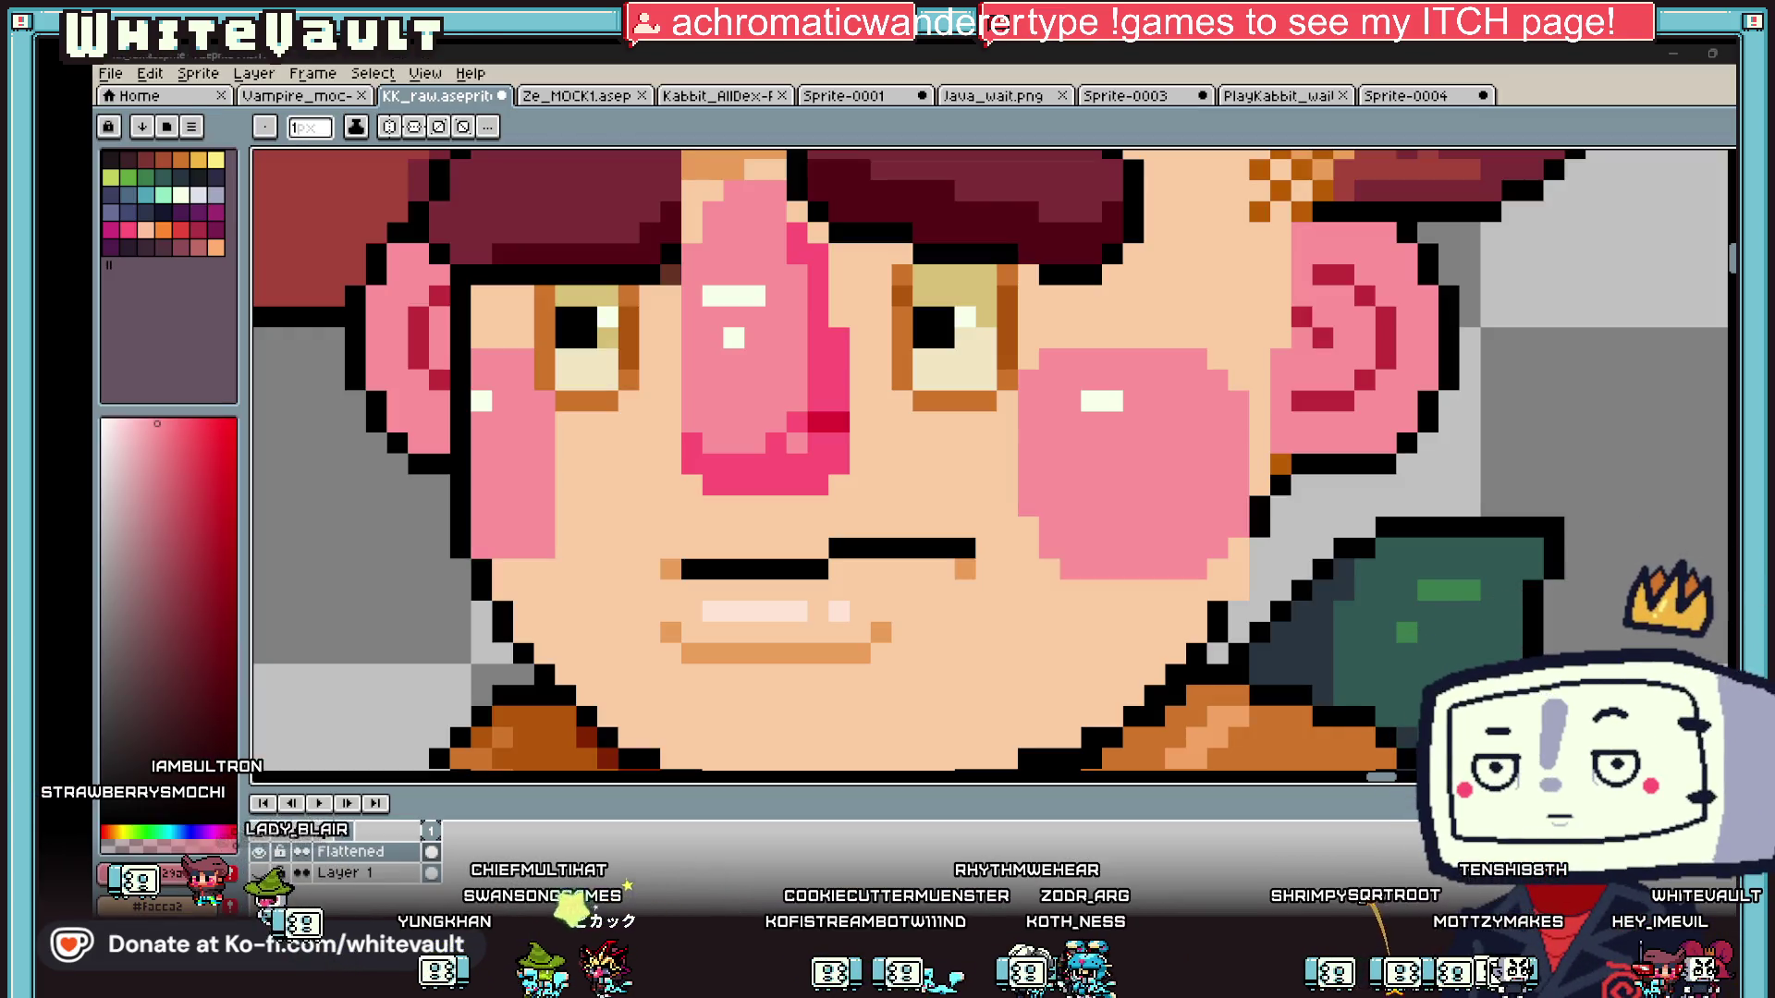
key(alt+Tab)
key(alt+Tab)
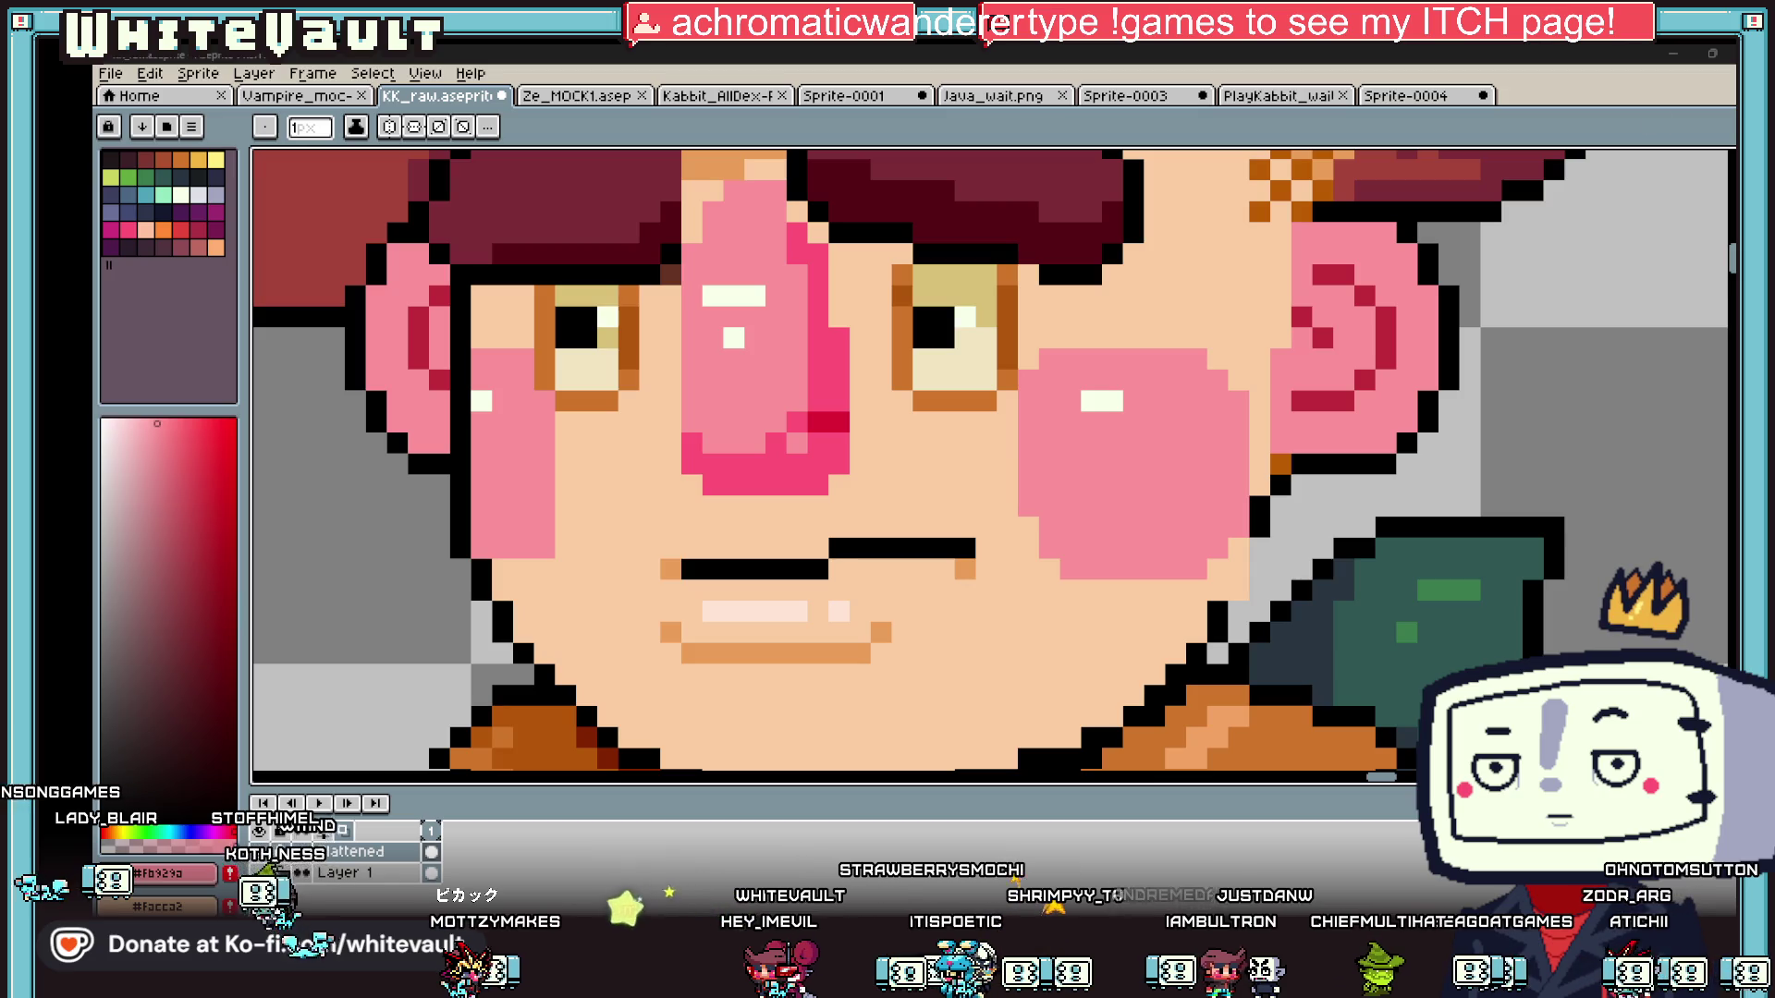
scroll(901, 469, down, 4)
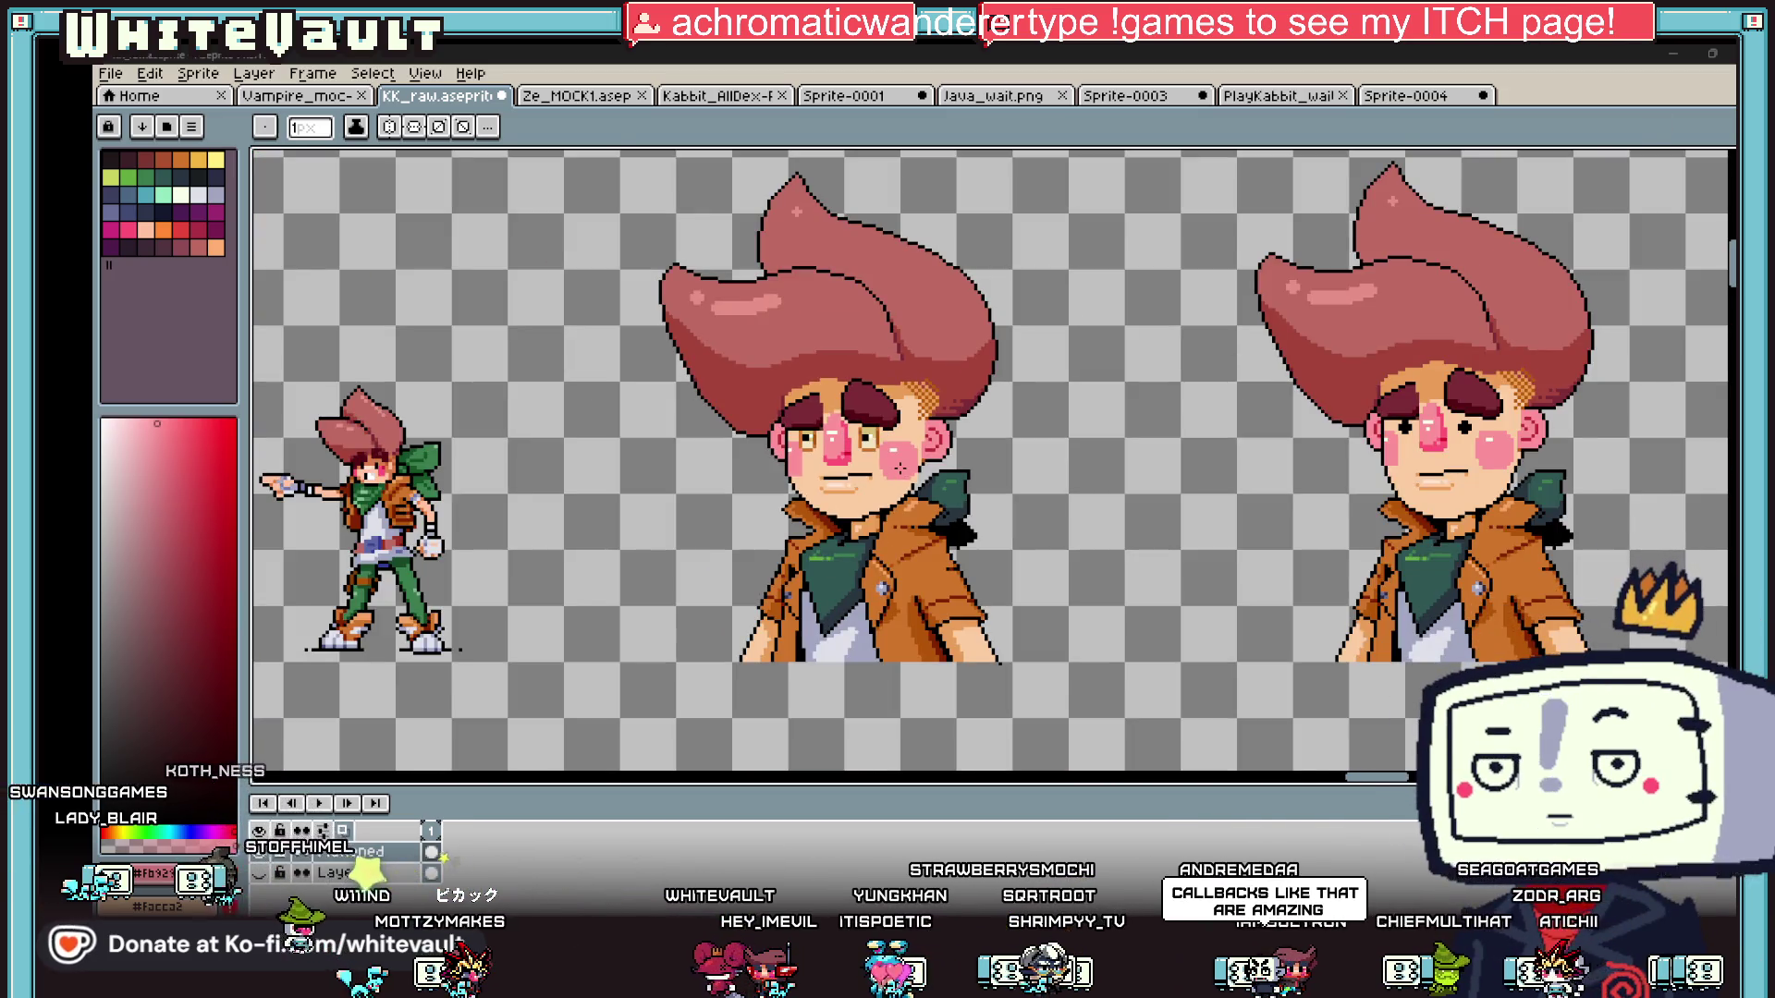